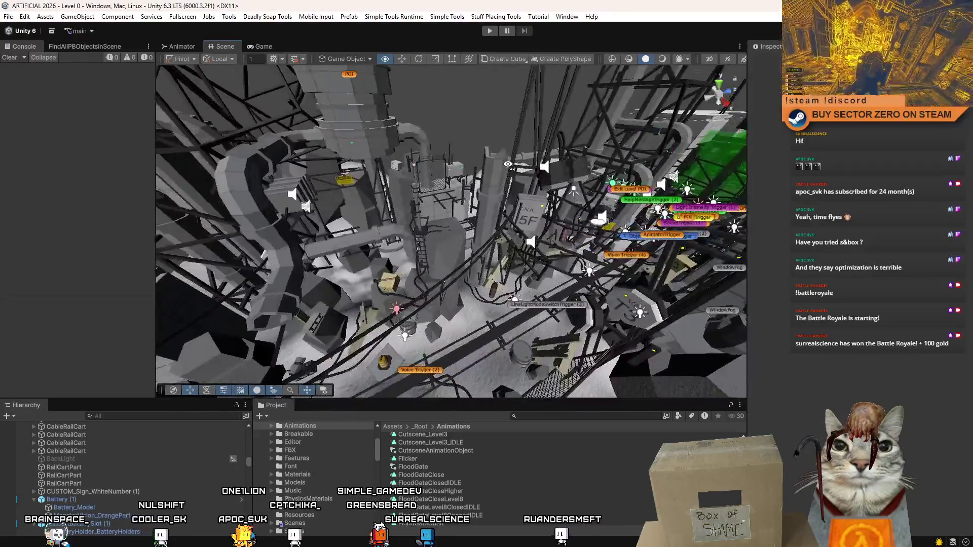
Step: Orbit and zoom around the Level 0 scene, then select the LevelData prefab
{"action": "mouse_move", "coordinate": [640, 118]}
{"action": "left_mouse_down"}
{"action": "mouse_move", "coordinate": [445, 205]}
{"action": "mouse_move", "coordinate": [464, 218]}
{"action": "mouse_move", "coordinate": [446, 238]}
{"action": "left_mouse_up"}
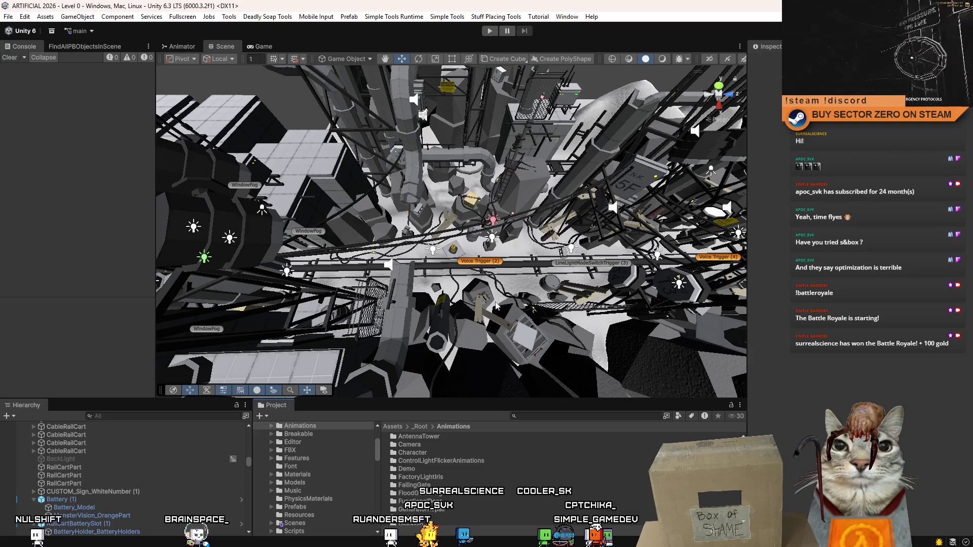
{"action": "scroll", "coordinate": [496, 304], "scroll_direction": "up", "scroll_amount": 10}
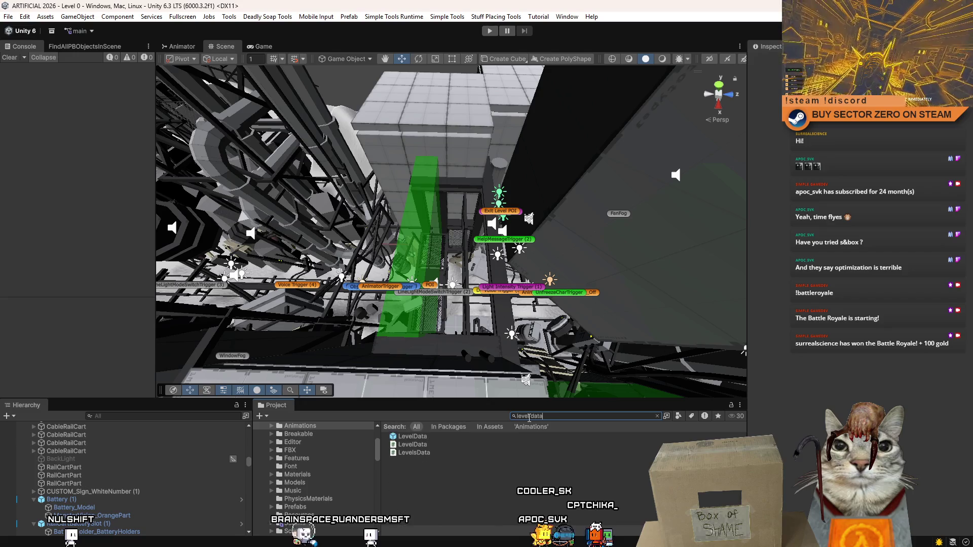
{"action": "left_click", "coordinate": [473, 439]}
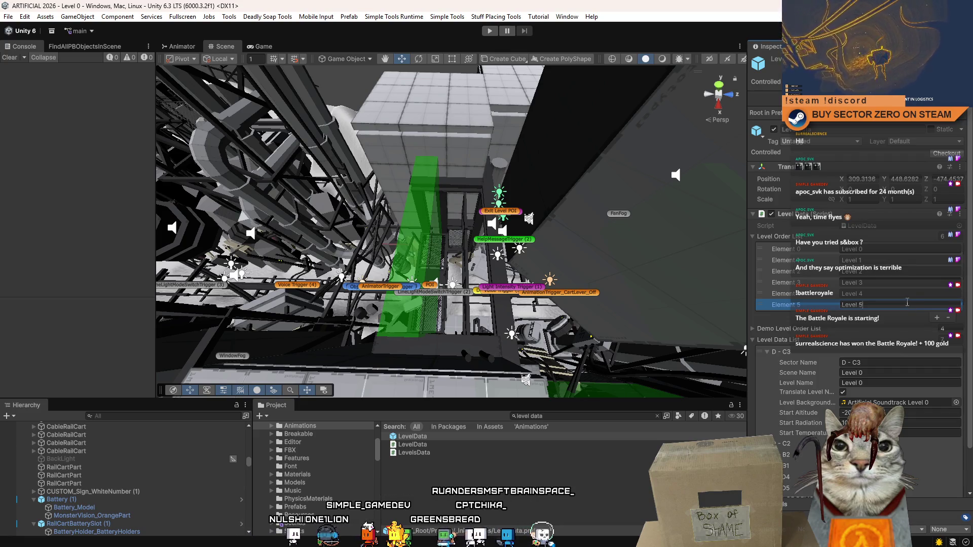
Step: Add a seventh element to the LevelData Level Order list
{"action": "left_click", "coordinate": [938, 318]}
Step: Extend the Level Order list to 17 elements
{"action": "left_click", "coordinate": [937, 330]}
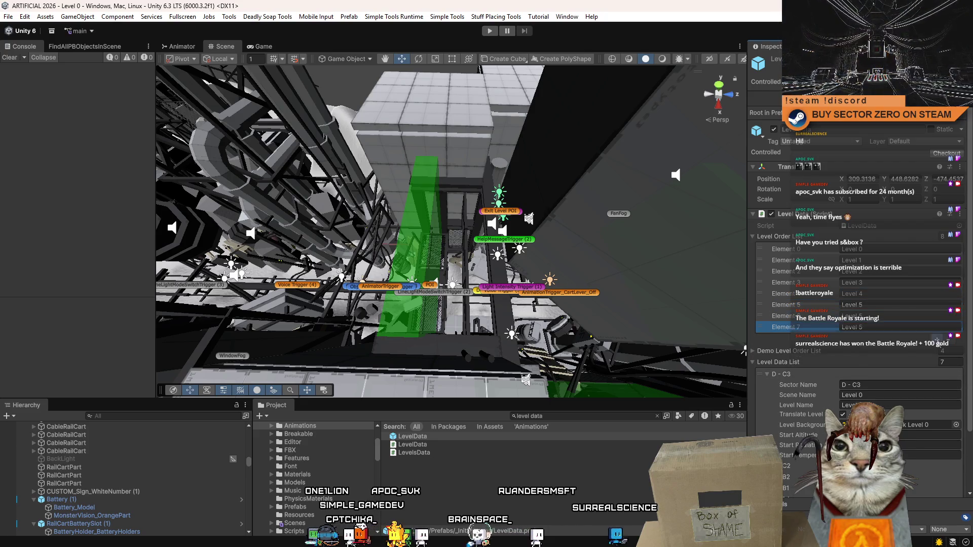
{"action": "left_click", "coordinate": [937, 341]}
{"action": "left_click", "coordinate": [937, 352]}
{"action": "left_click", "coordinate": [937, 363]}
{"action": "left_click", "coordinate": [938, 373]}
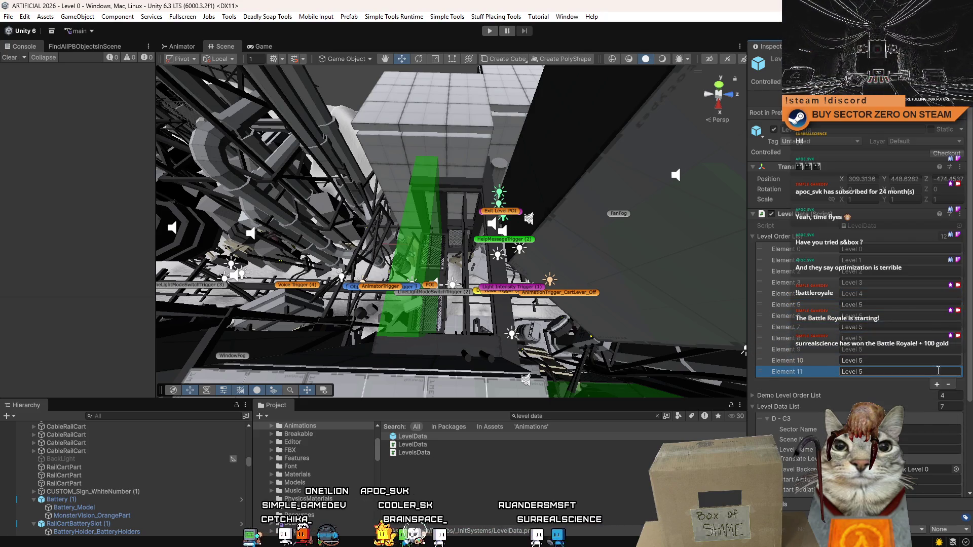
{"action": "left_click", "coordinate": [938, 384]}
{"action": "left_click", "coordinate": [939, 395]}
{"action": "left_click", "coordinate": [939, 406]}
{"action": "left_click", "coordinate": [939, 417]}
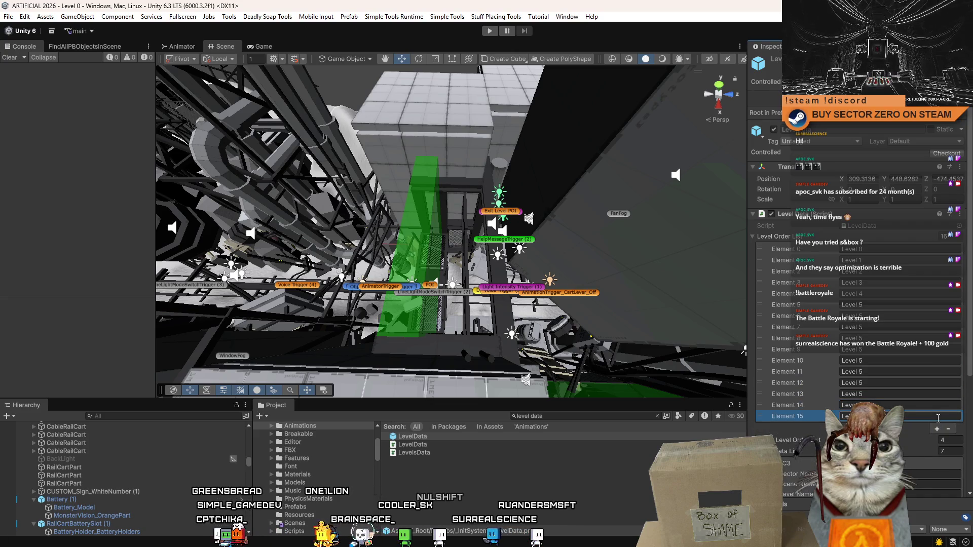
{"action": "left_click", "coordinate": [938, 429]}
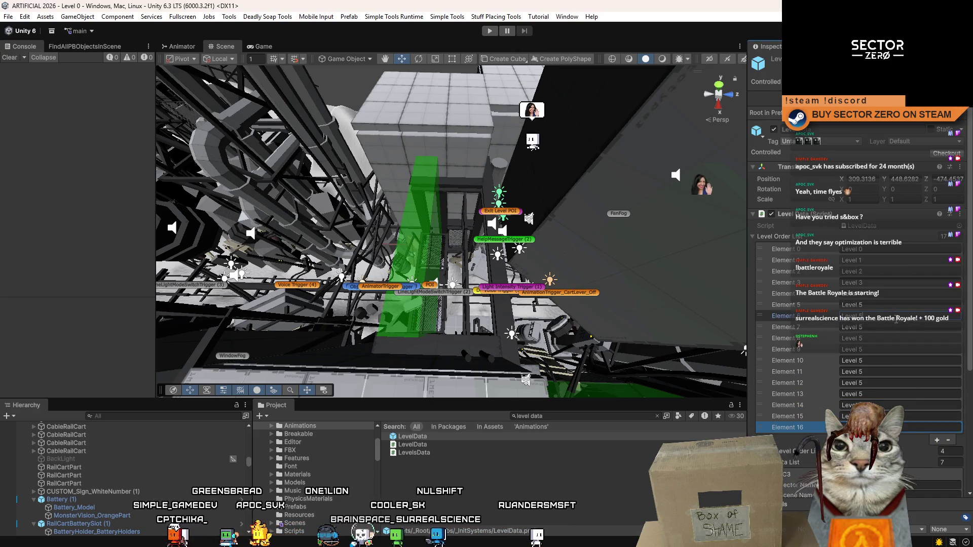
Step: Rename Elements 7 through 10 to Level 7, Level 8, Level 9 and Level 10
{"action": "left_click", "coordinate": [892, 326]}
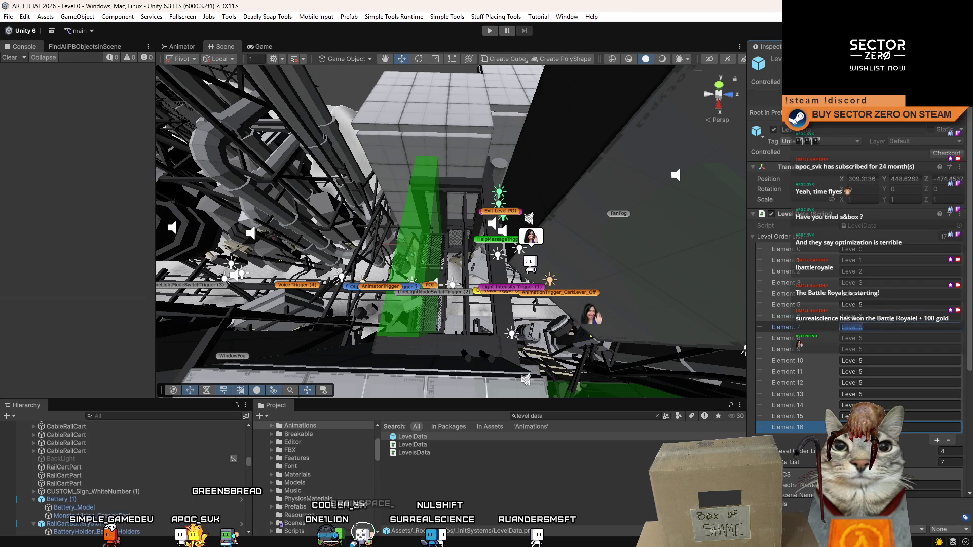
{"action": "type", "text": "Level 7"}
{"action": "left_click", "coordinate": [897, 339]}
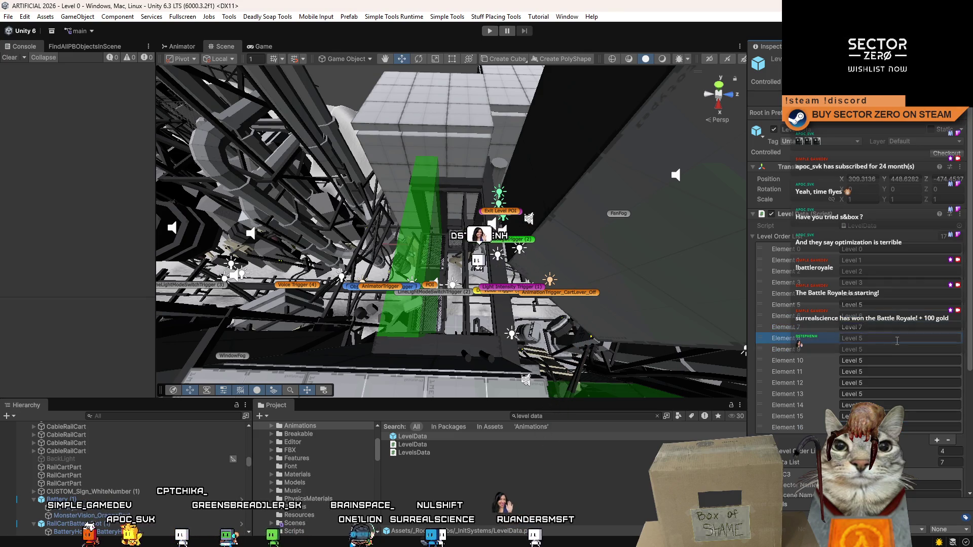
{"action": "key", "text": "BackSpace"}
{"action": "type", "text": "8"}
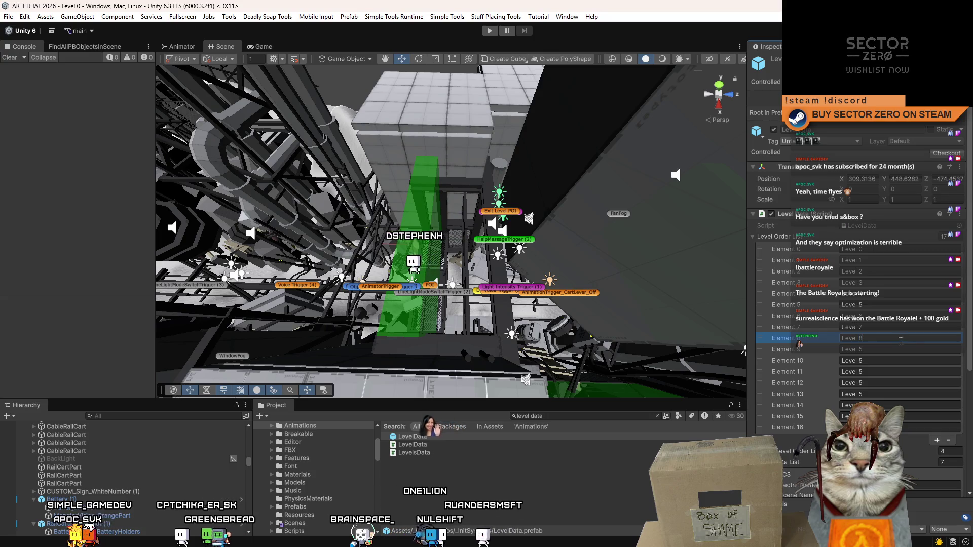
{"action": "left_click", "coordinate": [897, 348]}
{"action": "key", "text": "BackSpace"}
{"action": "type", "text": "9"}
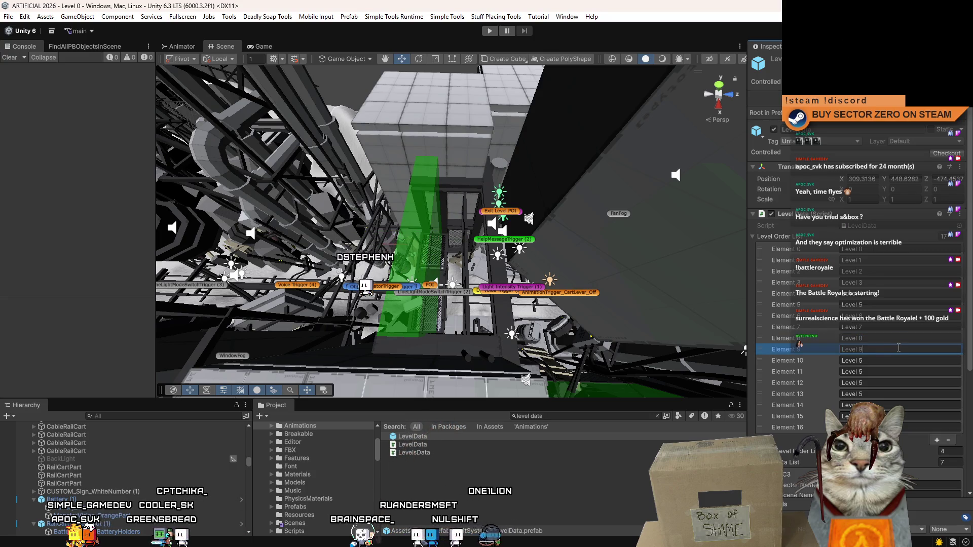
{"action": "left_click", "coordinate": [897, 360]}
{"action": "key", "text": "BackSpace"}
{"action": "type", "text": "10"}
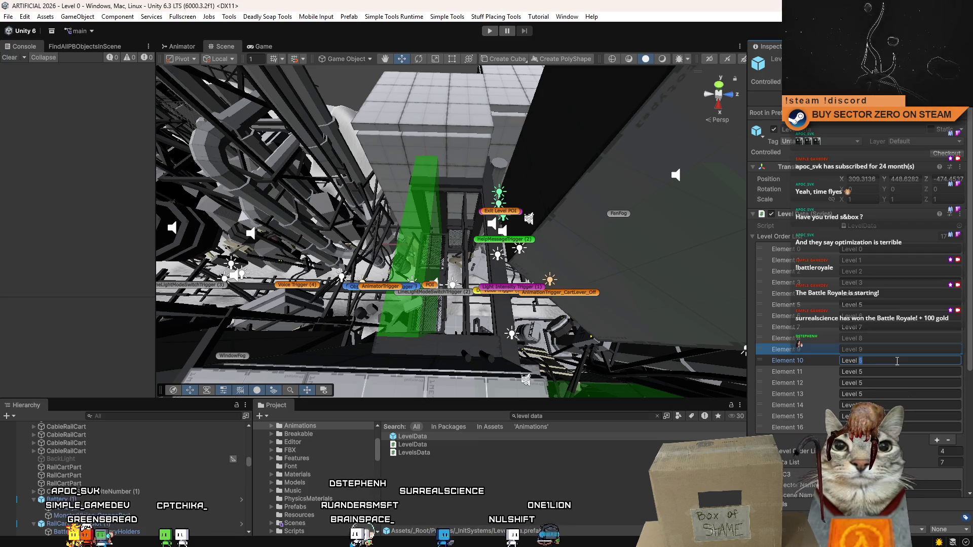
Step: Rename Elements 11 through 13 to Level 11, Level 12 and Level 13, then check Elements 15–16
{"action": "left_click", "coordinate": [893, 370]}
{"action": "key", "text": "BackSpace"}
{"action": "type", "text": "11"}
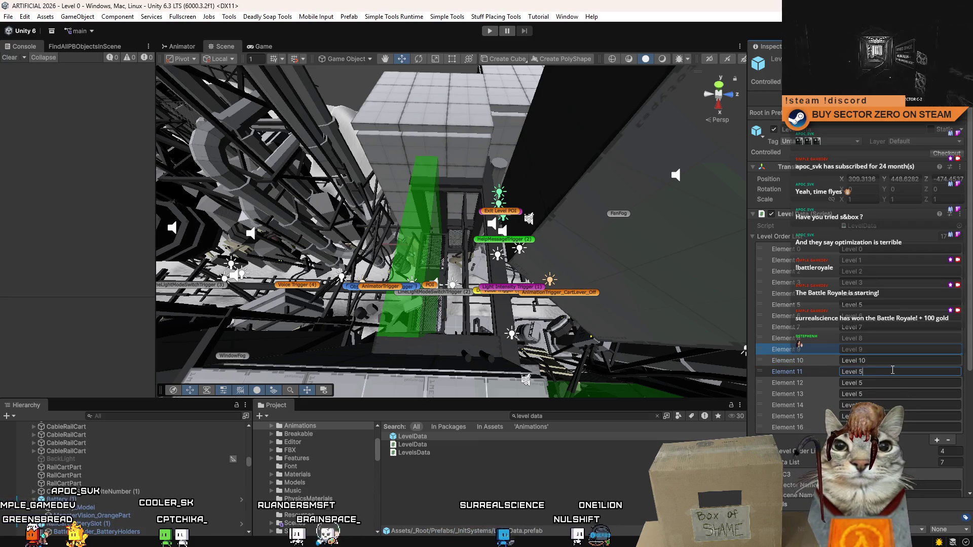
{"action": "left_click", "coordinate": [904, 383]}
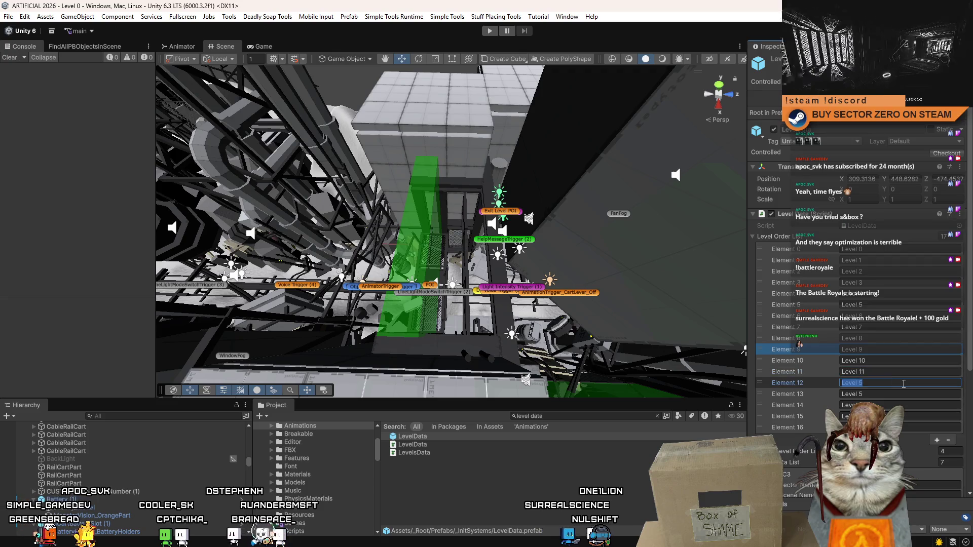
{"action": "type", "text": "12"}
{"action": "left_click", "coordinate": [917, 395]}
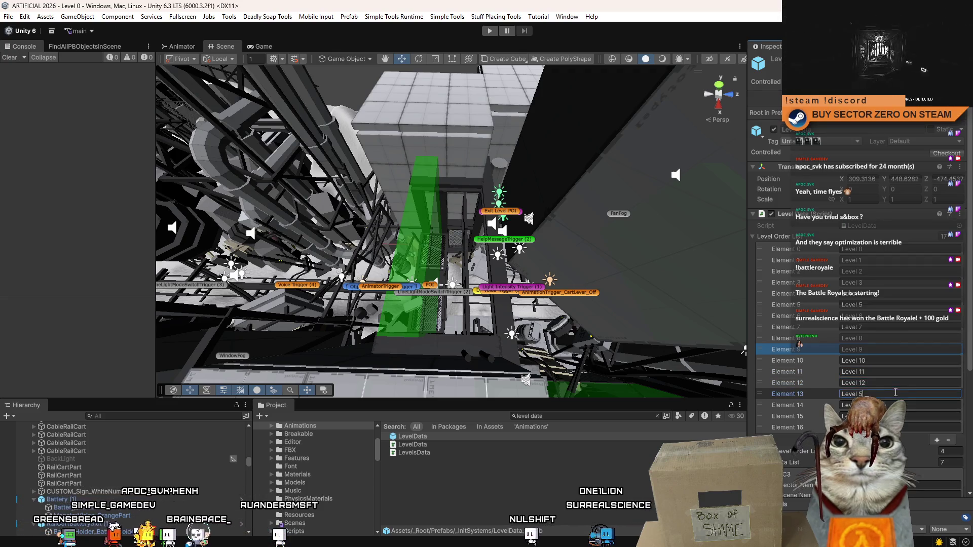
{"action": "key", "text": "BackSpace"}
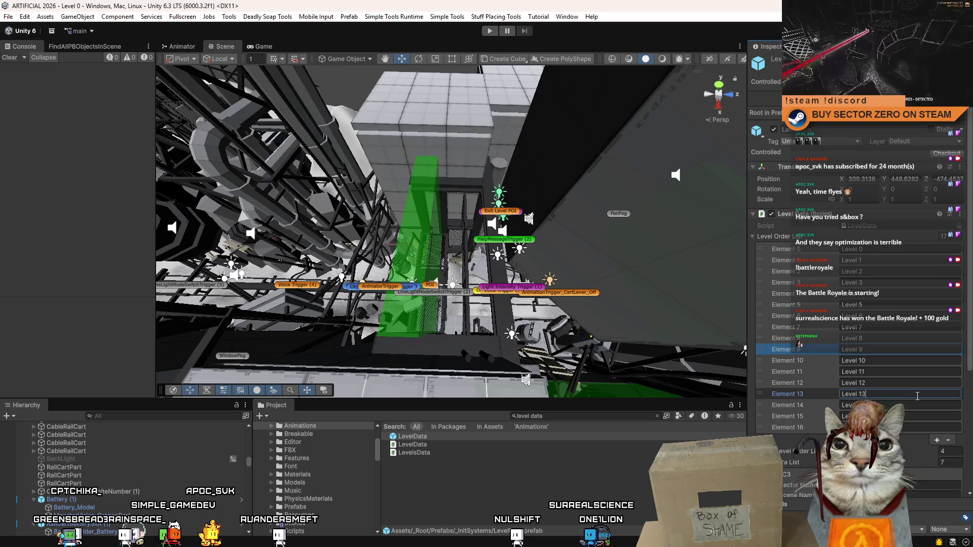
{"action": "type", "text": "13"}
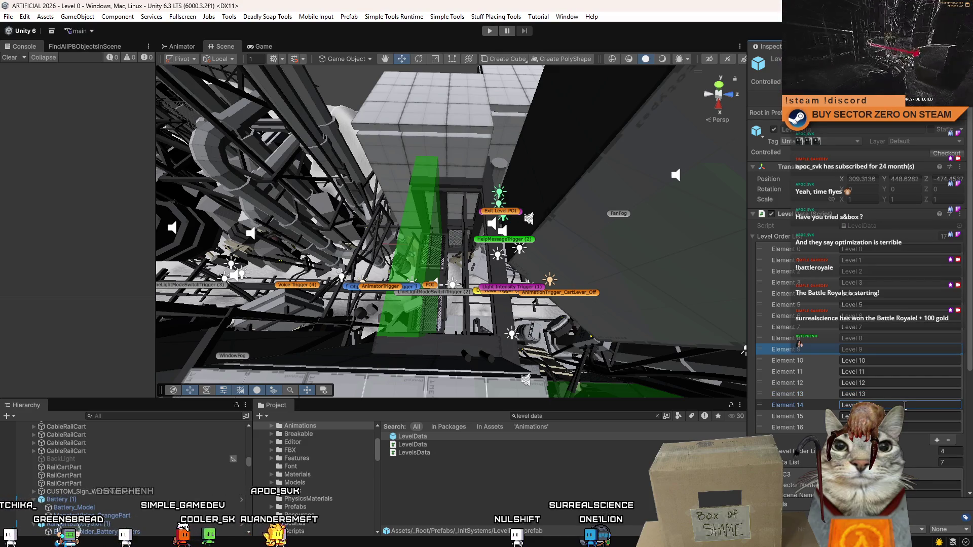
{"action": "left_click", "coordinate": [907, 417]}
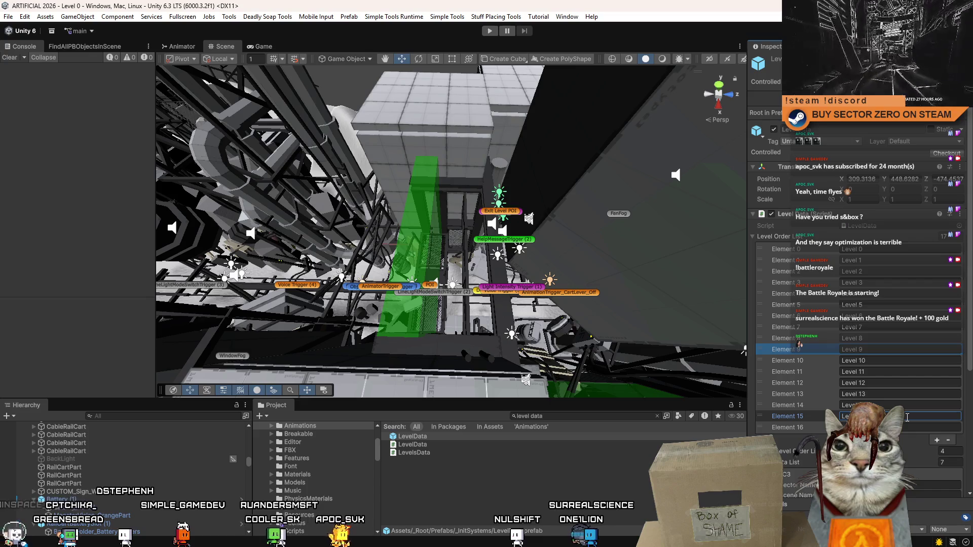
{"action": "left_click", "coordinate": [908, 428]}
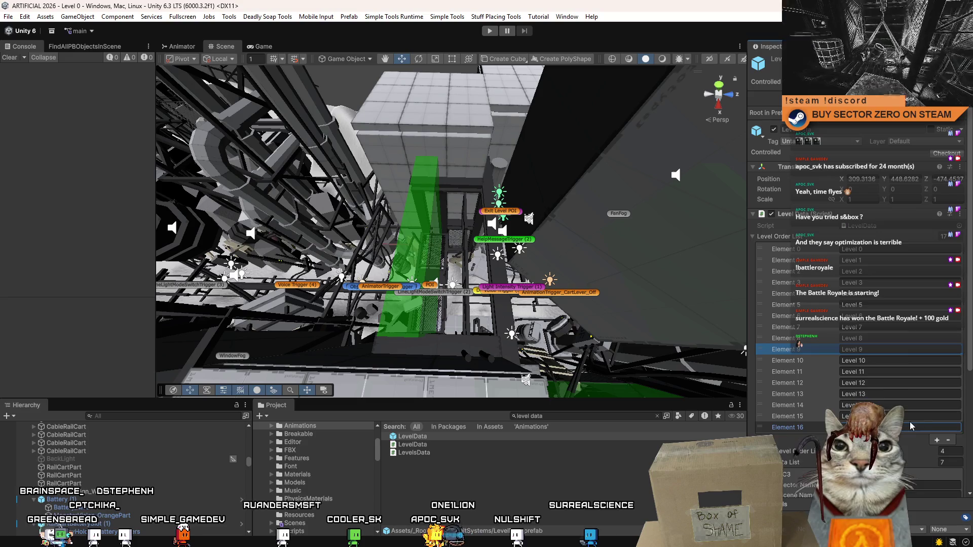
{"action": "left_click", "coordinate": [917, 418]}
{"action": "scroll", "coordinate": [972, 360], "scroll_direction": "down", "scroll_amount": 5}
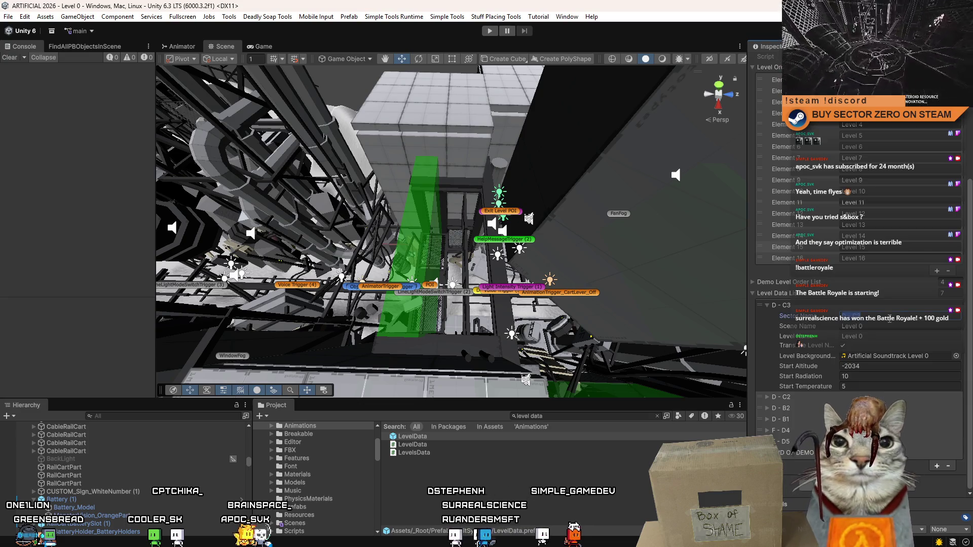
Step: Change the first Level Data sector name from D - C3 to D - L0 and collapse it
{"action": "left_click", "coordinate": [893, 319]}
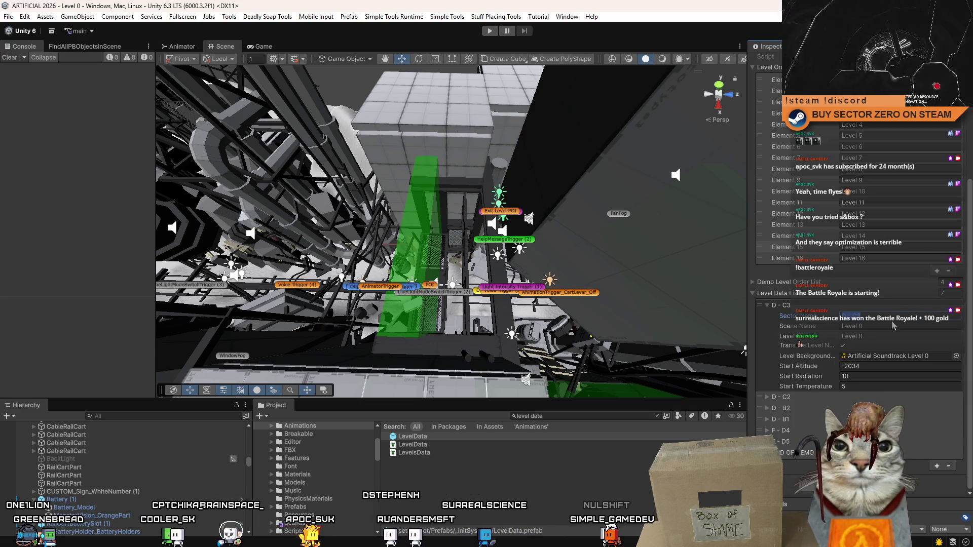
{"action": "left_click_drag", "start_coordinate": [903, 317], "coordinate": [834, 315]}
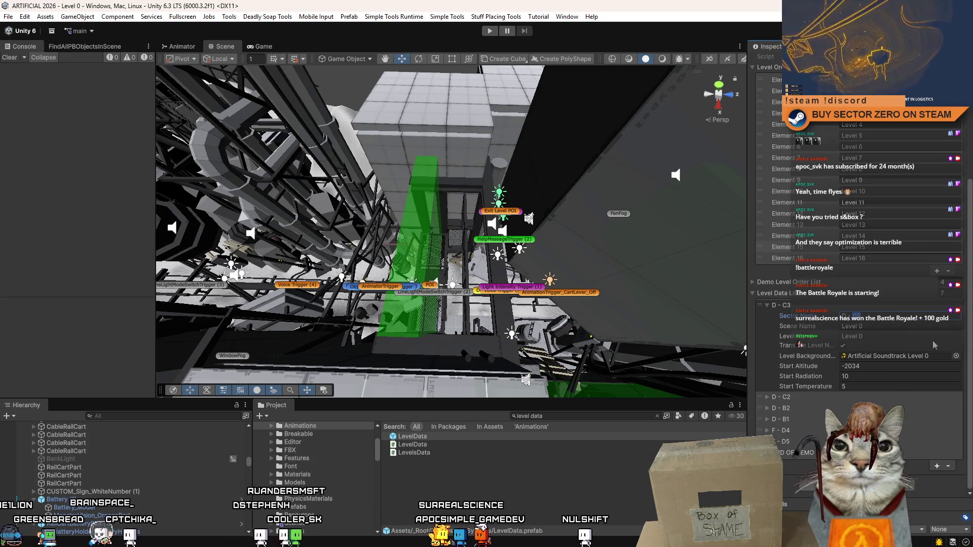
{"action": "type", "text": "L0"}
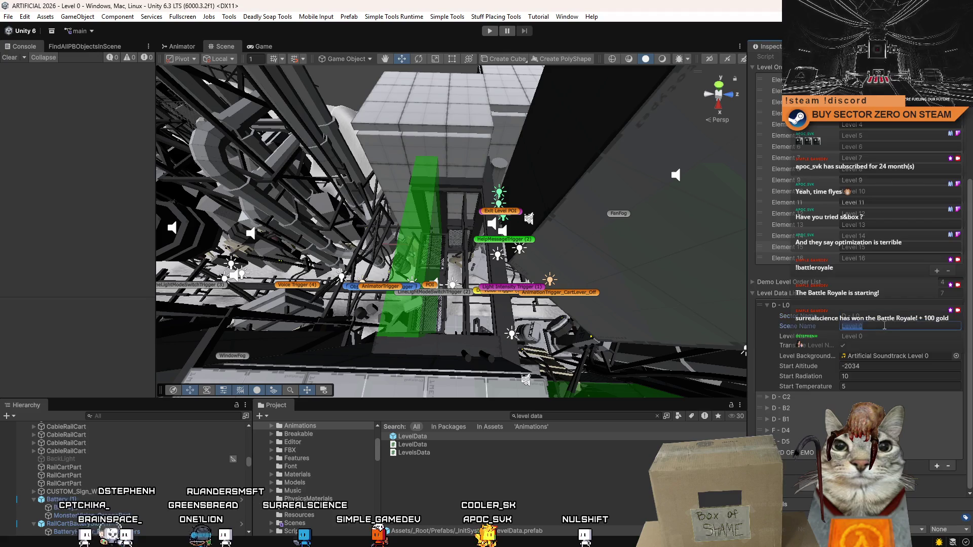
{"action": "left_click", "coordinate": [767, 307]}
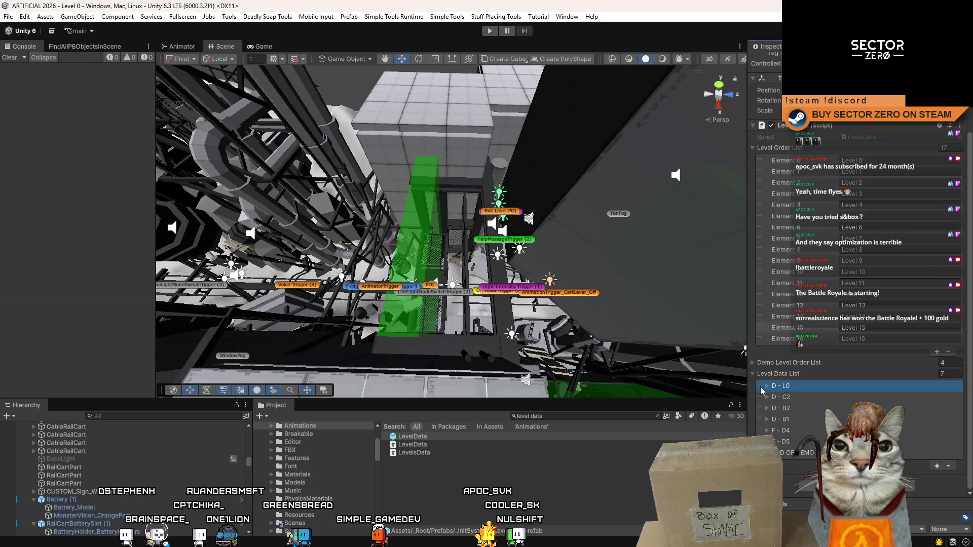
Step: Expand the D - L0 and D - C2 Level Data entries to show their fields
{"action": "left_click", "coordinate": [771, 399]}
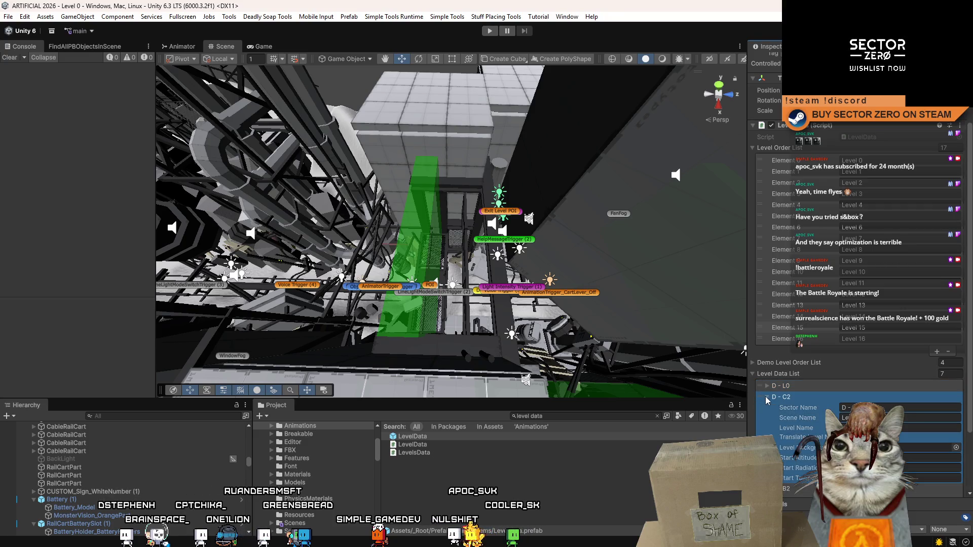
{"action": "left_click", "coordinate": [816, 398]}
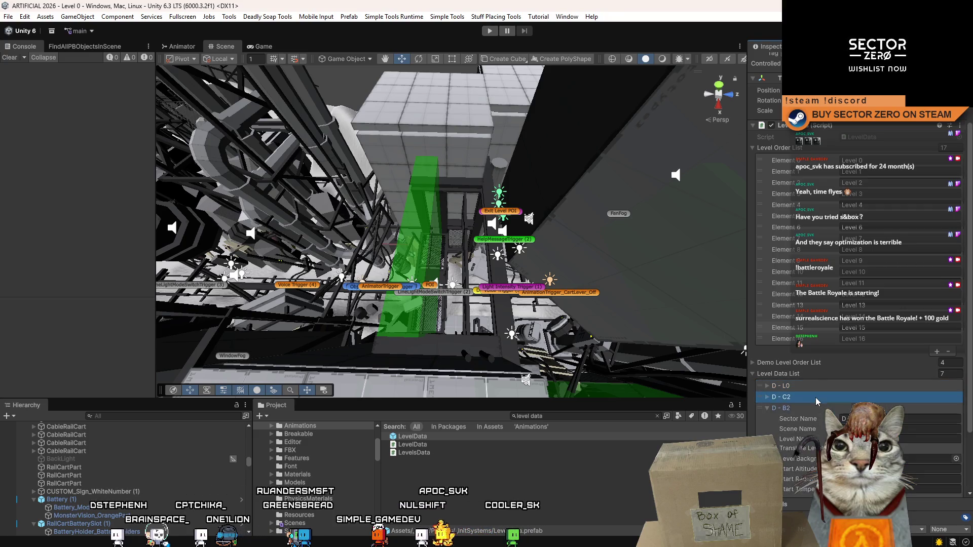
{"action": "left_click", "coordinate": [769, 396]}
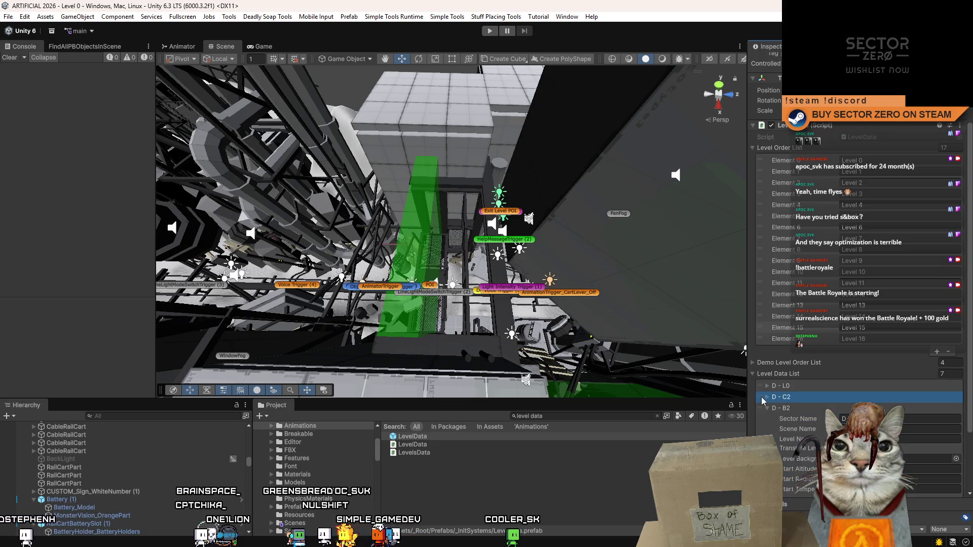
{"action": "left_click", "coordinate": [767, 388]}
{"action": "scroll", "coordinate": [814, 391], "scroll_direction": "down", "scroll_amount": 5}
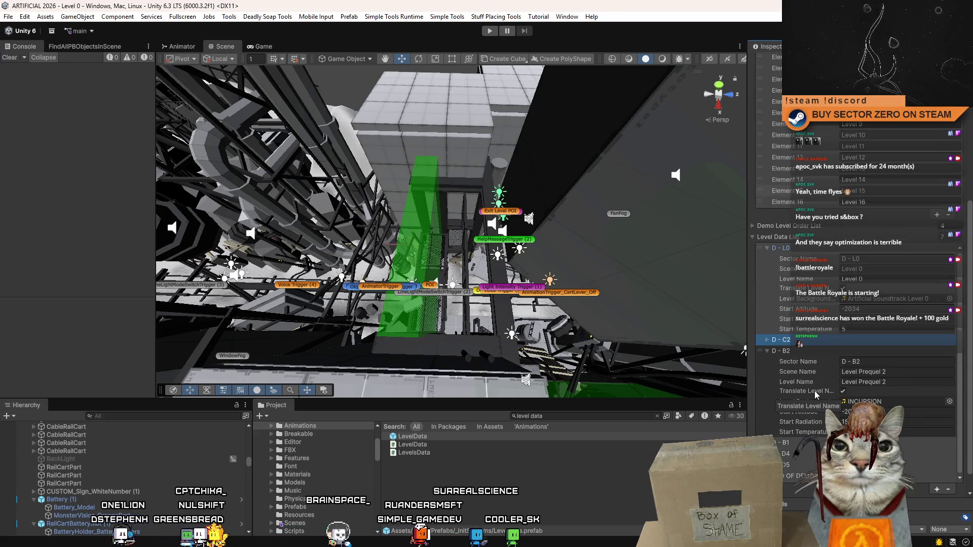
{"action": "left_click", "coordinate": [768, 342]}
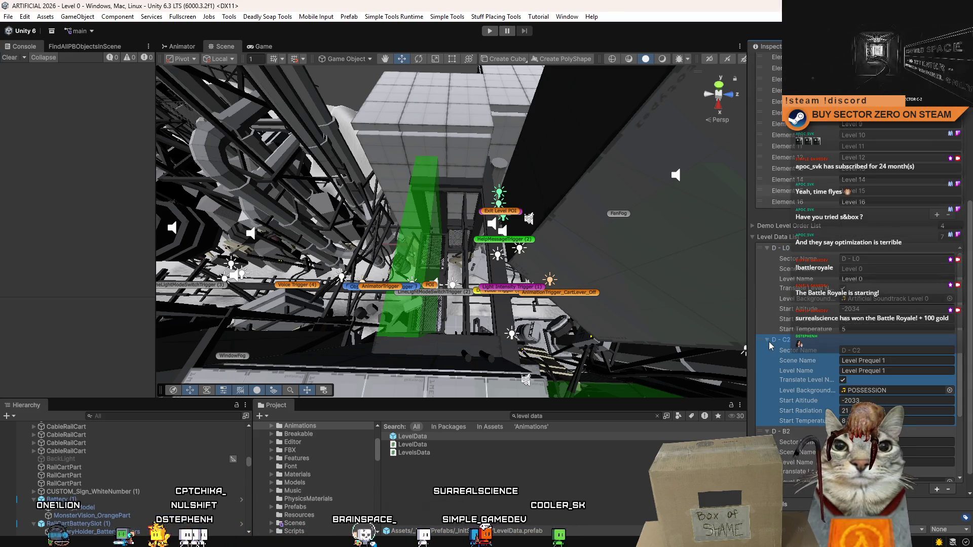
{"action": "left_click", "coordinate": [768, 342]}
{"action": "left_click", "coordinate": [769, 341]}
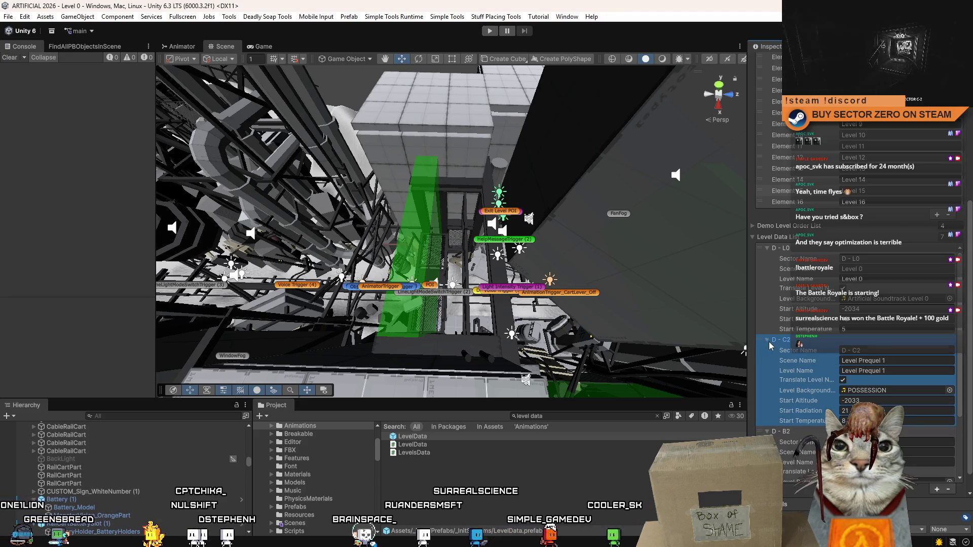
{"action": "right_click", "coordinate": [812, 344]}
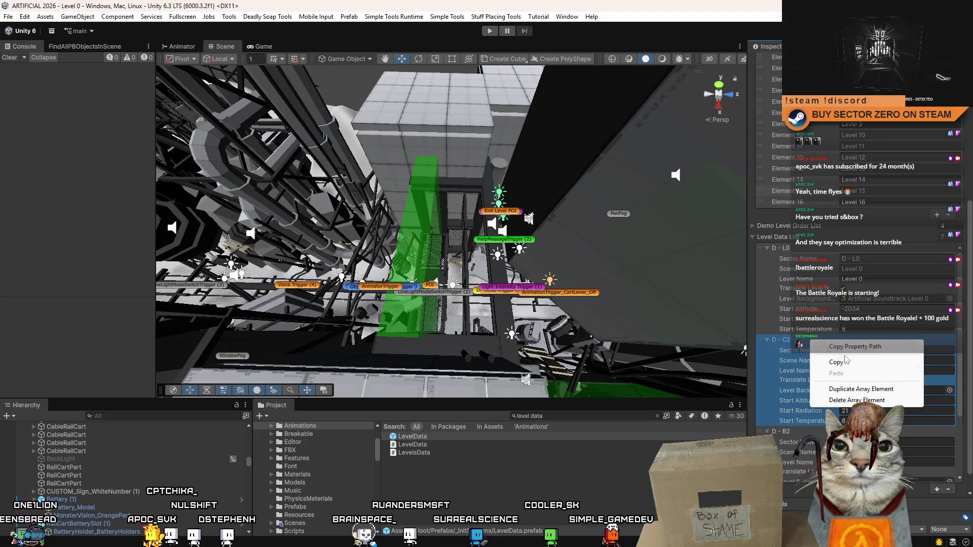
Step: Duplicate D - C2 into a Level Prequel 0 entry with CORRUPTION background music
{"action": "left_click", "coordinate": [866, 388]}
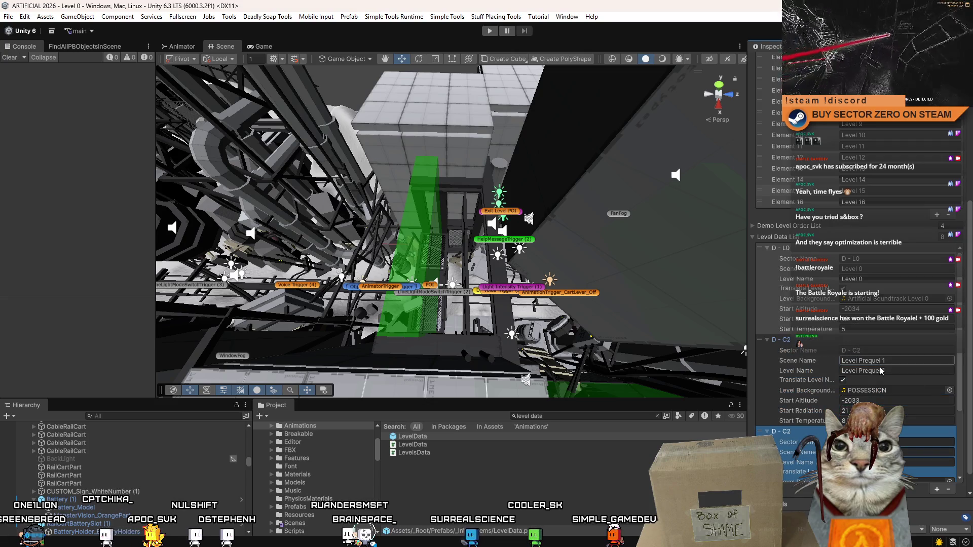
{"action": "left_click", "coordinate": [899, 361]}
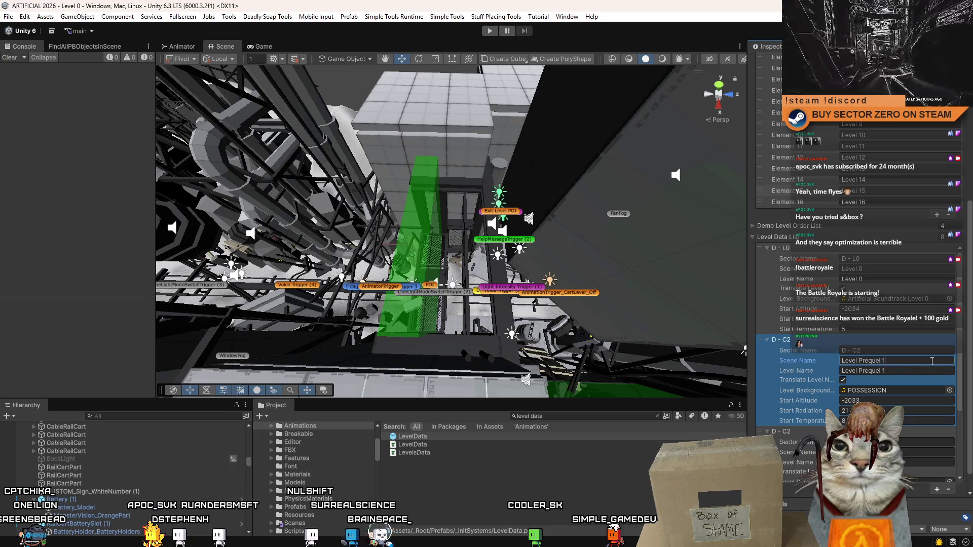
{"action": "key", "text": "BackSpace"}
{"action": "type", "text": "0"}
{"action": "key", "text": "Tab"}
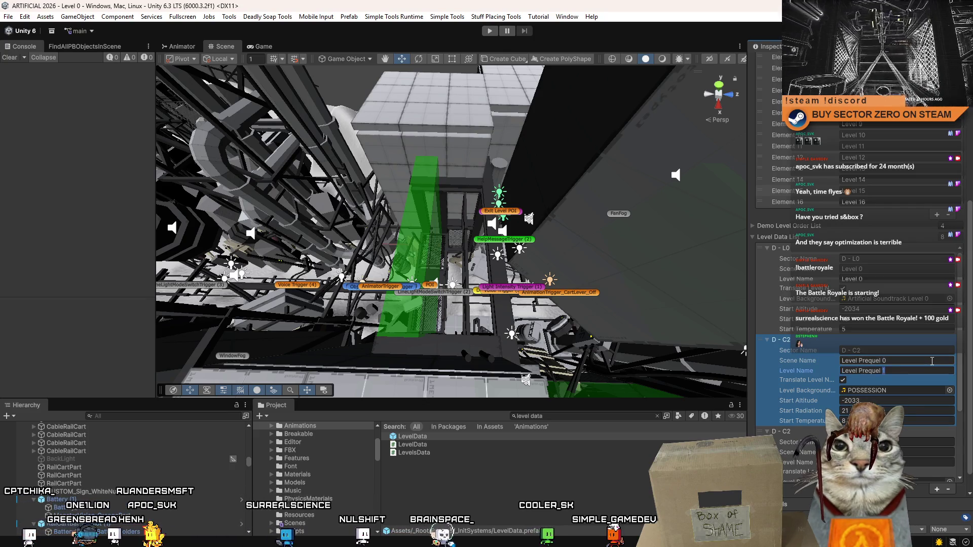
{"action": "type", "text": "0"}
{"action": "left_click", "coordinate": [950, 391]}
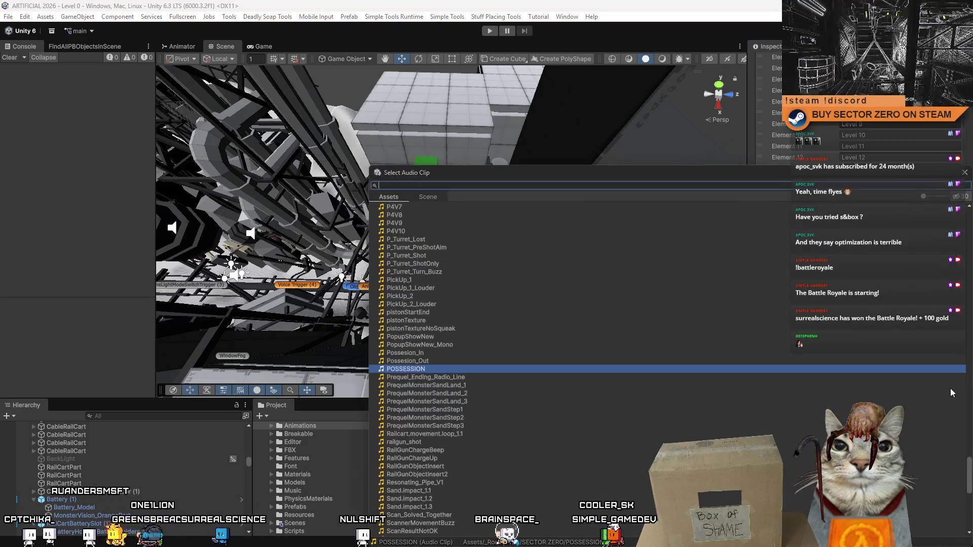
{"action": "type", "text": "Corrup"}
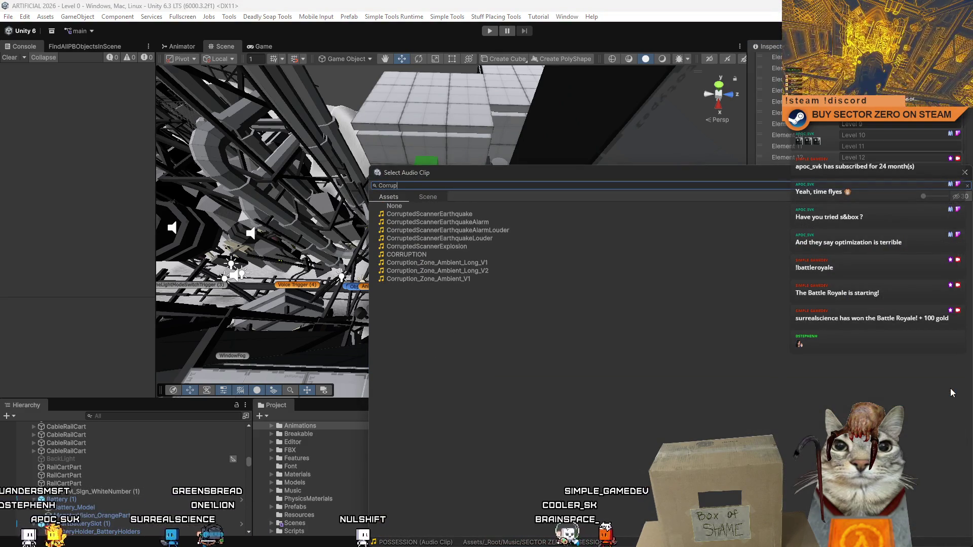
{"action": "key", "text": "Down"}
{"action": "key", "text": "Down"}
{"action": "key", "text": "Down"}
{"action": "key", "text": "Down"}
{"action": "key", "text": "Down"}
{"action": "key", "text": "Return"}
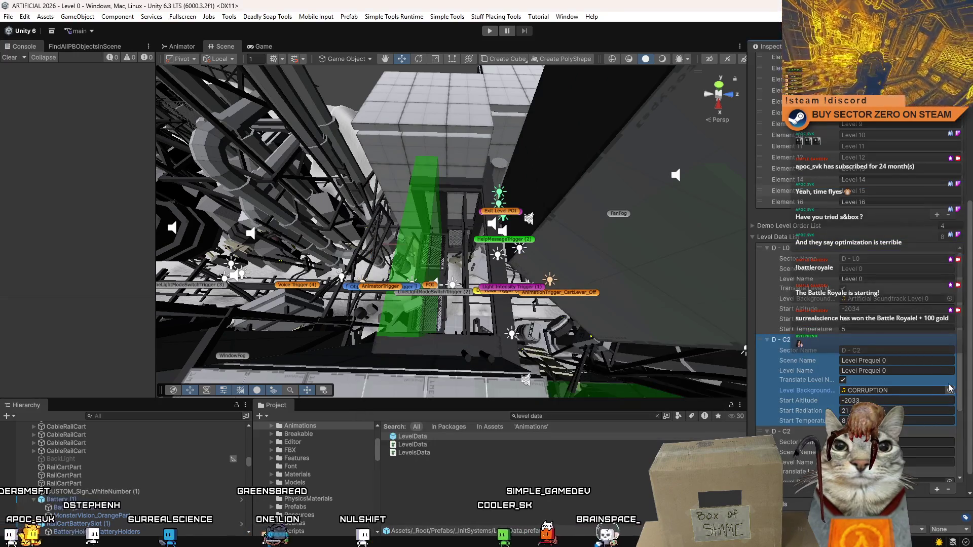
Step: Duplicate the D - L0 entry repeatedly until the Level Data List holds 18 entries
{"action": "right_click", "coordinate": [843, 264]}
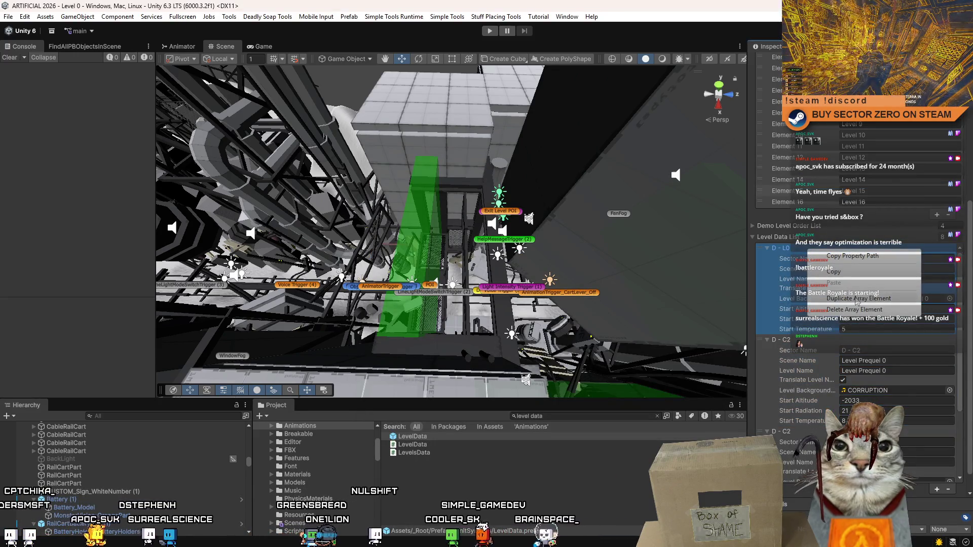
{"action": "left_click", "coordinate": [838, 321]}
{"action": "right_click", "coordinate": [816, 341]}
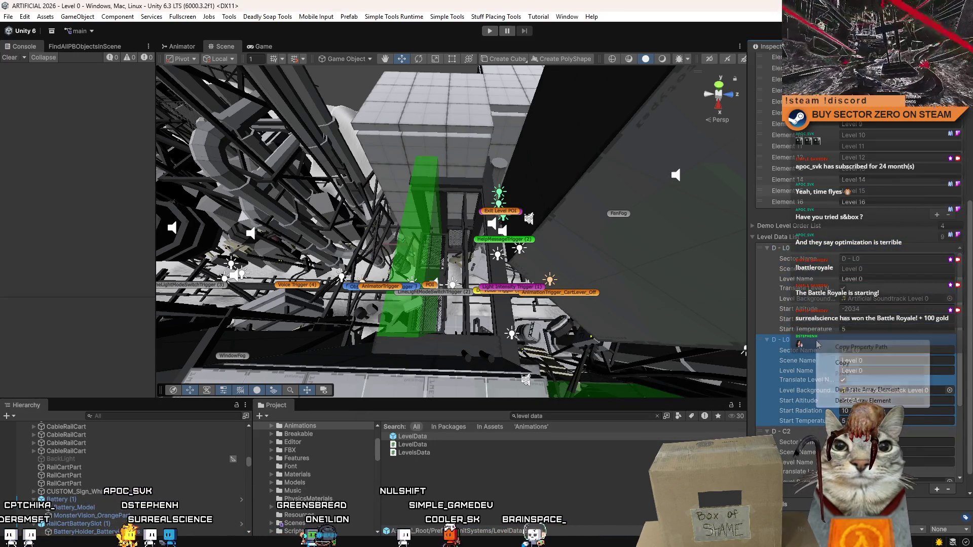
{"action": "left_click", "coordinate": [864, 390]}
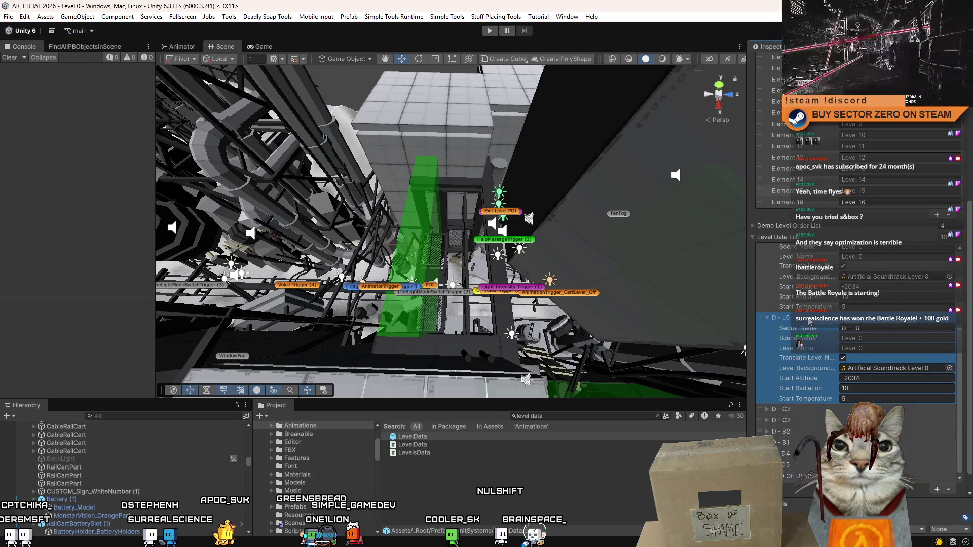
{"action": "right_click", "coordinate": [809, 321]}
{"action": "left_click", "coordinate": [856, 369]}
{"action": "right_click", "coordinate": [804, 399]}
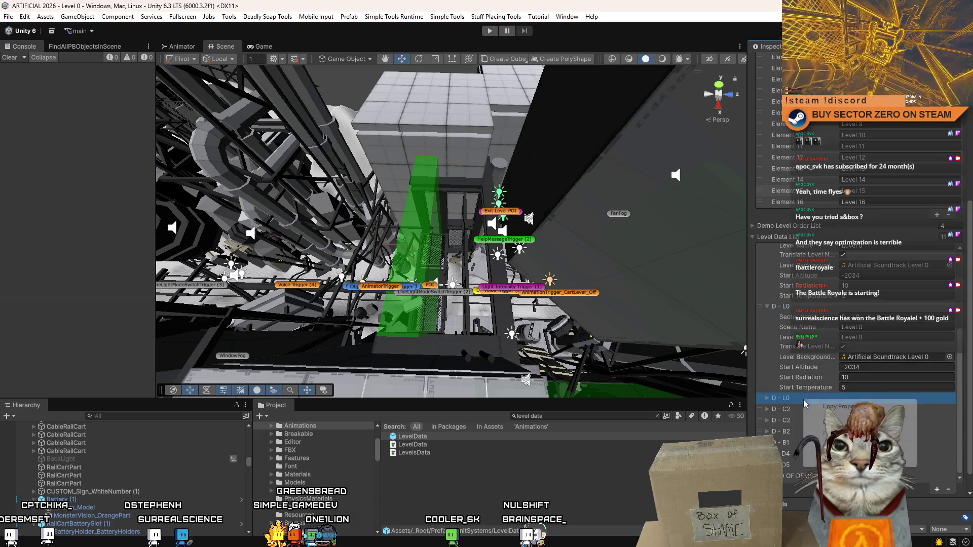
{"action": "left_click", "coordinate": [851, 448]}
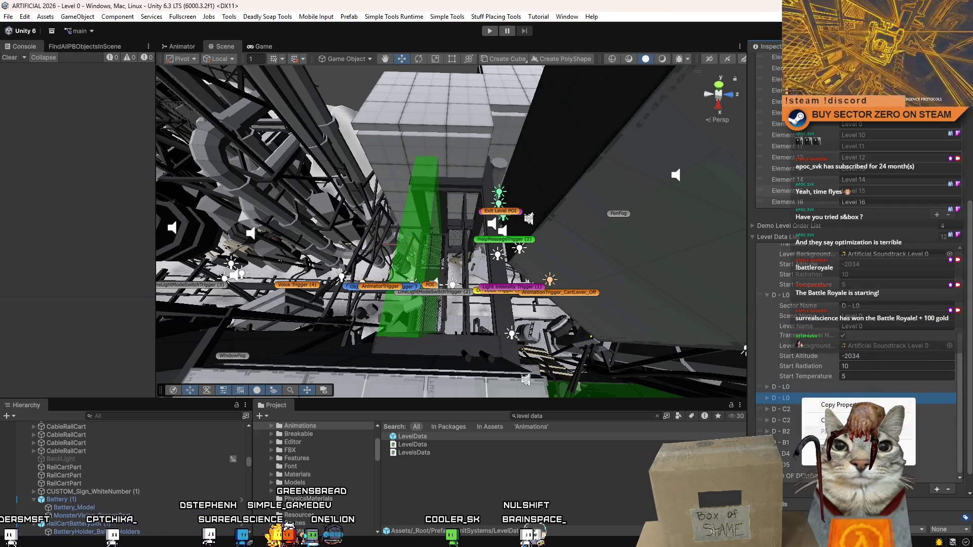
{"action": "left_click", "coordinate": [852, 446]}
{"action": "left_click", "coordinate": [852, 446]}
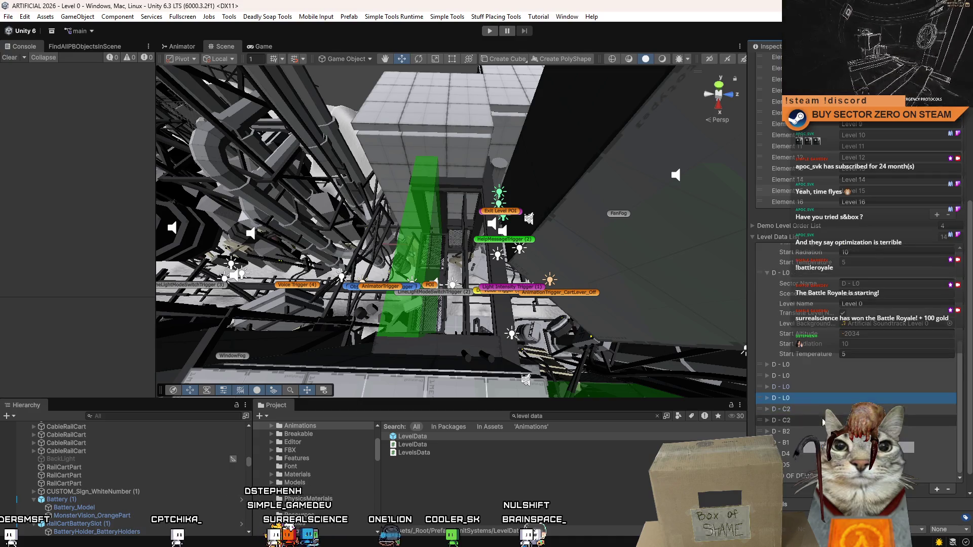
{"action": "right_click", "coordinate": [804, 401]}
{"action": "left_click", "coordinate": [852, 446]}
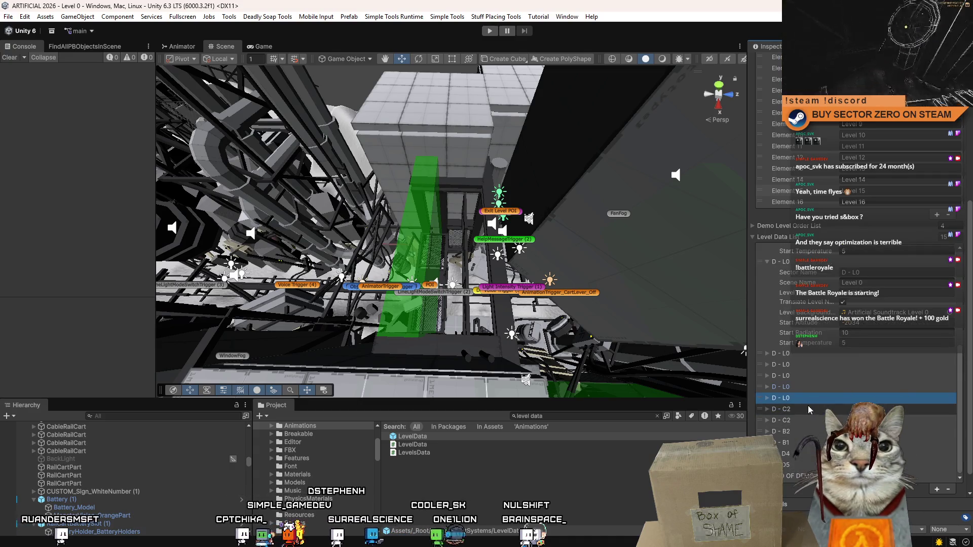
{"action": "right_click", "coordinate": [803, 401]}
{"action": "left_click", "coordinate": [851, 446]}
{"action": "right_click", "coordinate": [803, 401]}
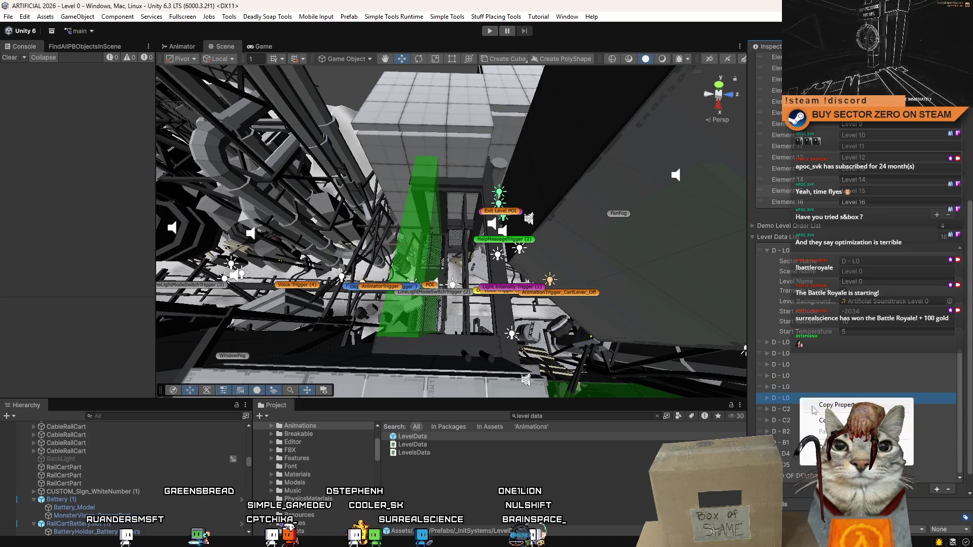
{"action": "left_click", "coordinate": [851, 446]}
{"action": "right_click", "coordinate": [802, 400]}
{"action": "left_click", "coordinate": [851, 429]}
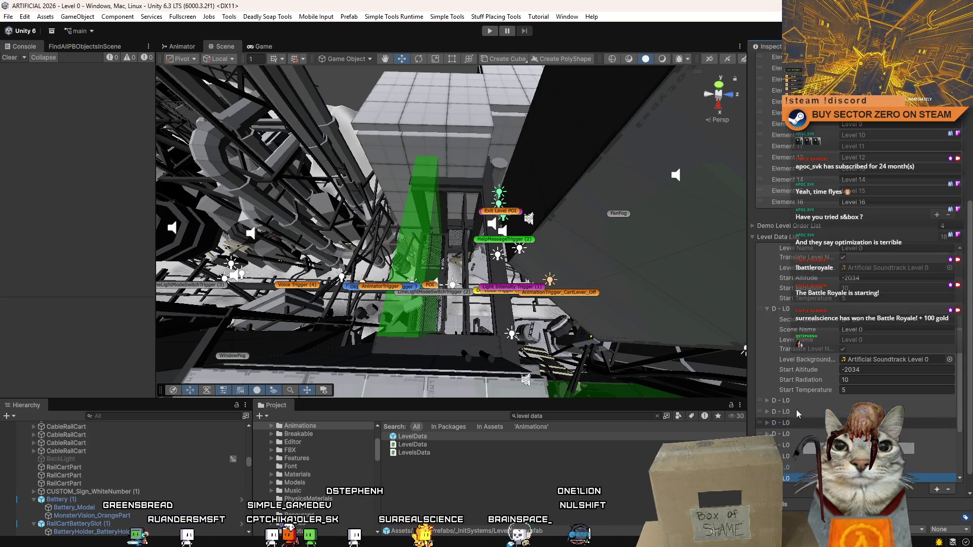
{"action": "scroll", "coordinate": [877, 373], "scroll_direction": "up", "scroll_amount": 3}
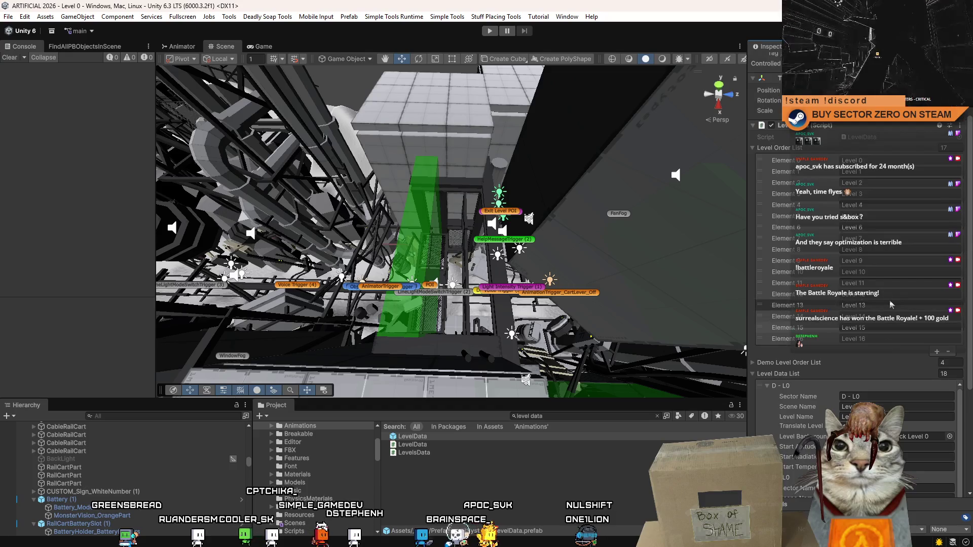
{"action": "scroll", "coordinate": [894, 301], "scroll_direction": "up", "scroll_amount": 2}
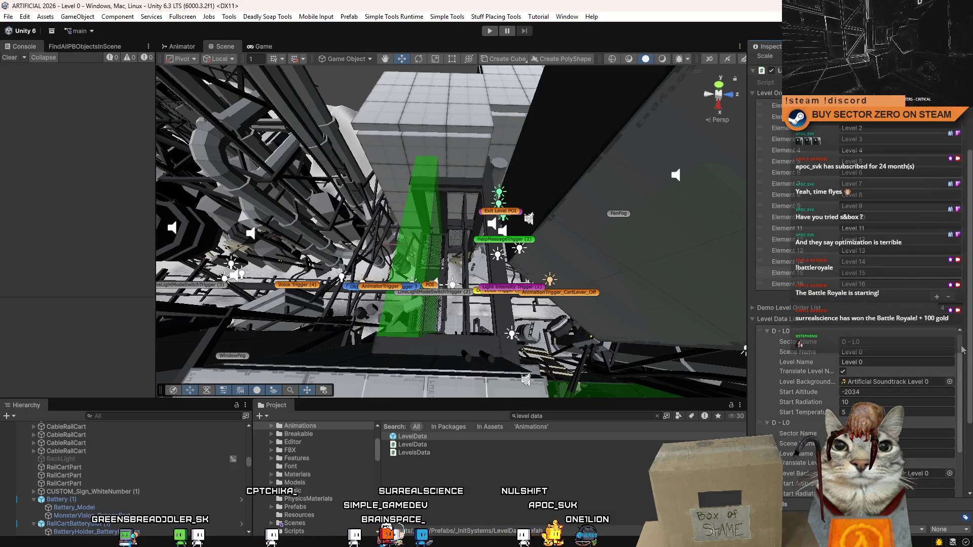
Step: Set the D - L0 copy's Scene Name and Level Name to Level 1
{"action": "scroll", "coordinate": [962, 361], "scroll_direction": "down", "scroll_amount": 3}
{"action": "scroll", "coordinate": [962, 361], "scroll_direction": "down", "scroll_amount": 2}
{"action": "left_click", "coordinate": [921, 389]}
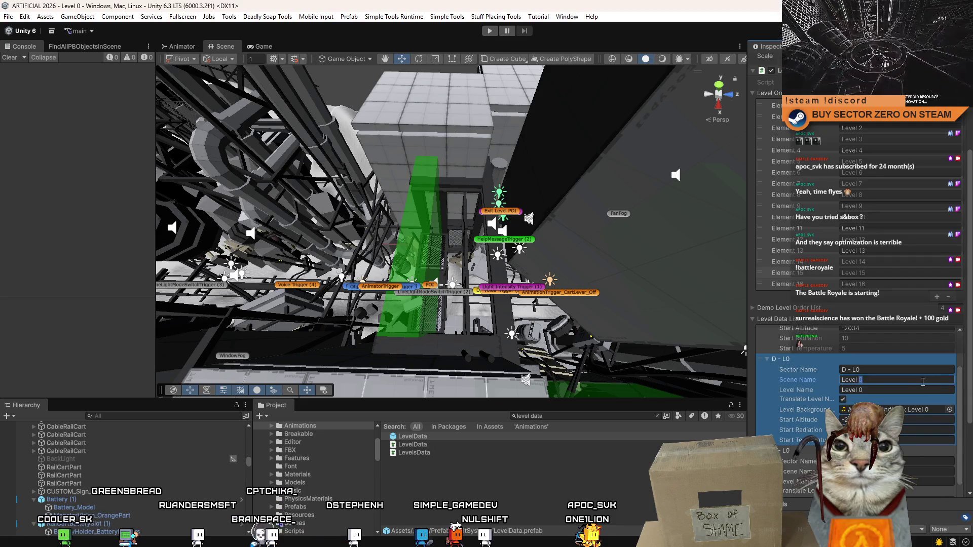
{"action": "type", "text": "1"}
{"action": "left_click", "coordinate": [894, 390]}
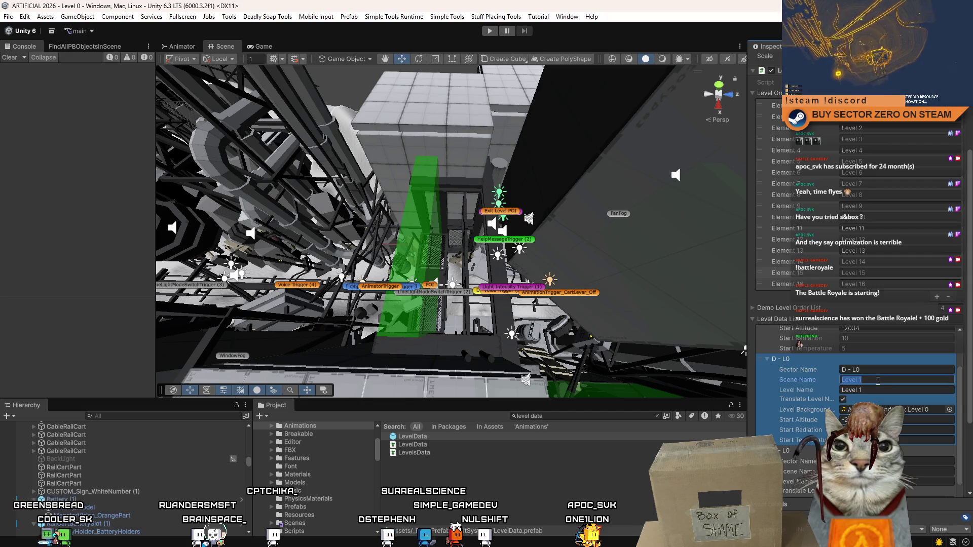
{"action": "key", "text": "ctrl+z"}
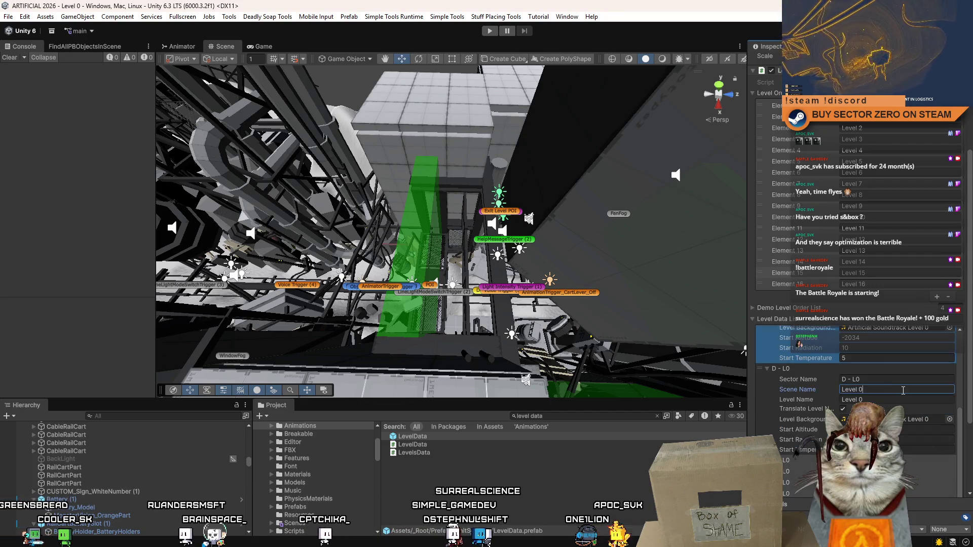
{"action": "type", "text": "1"}
{"action": "left_click", "coordinate": [897, 400]}
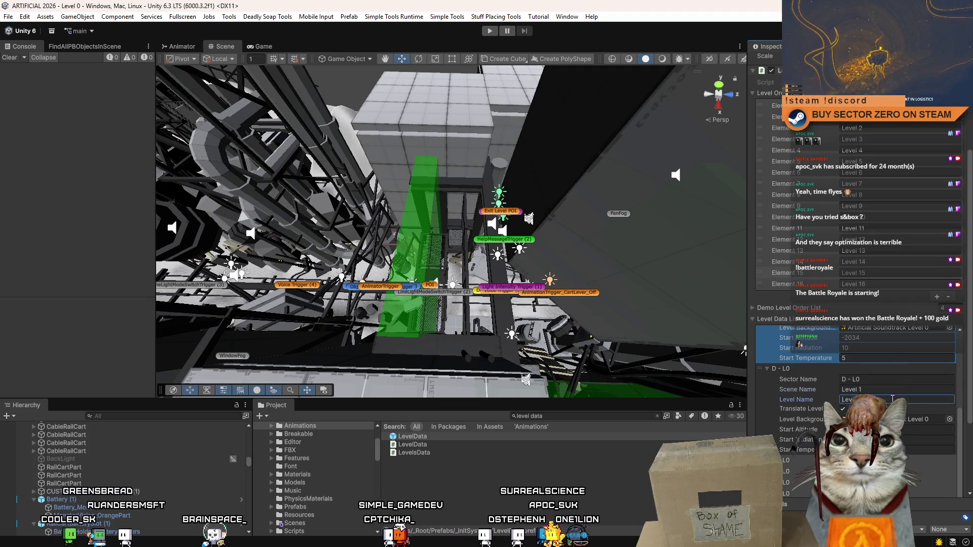
{"action": "key", "text": "BackSpace"}
{"action": "type", "text": "1"}
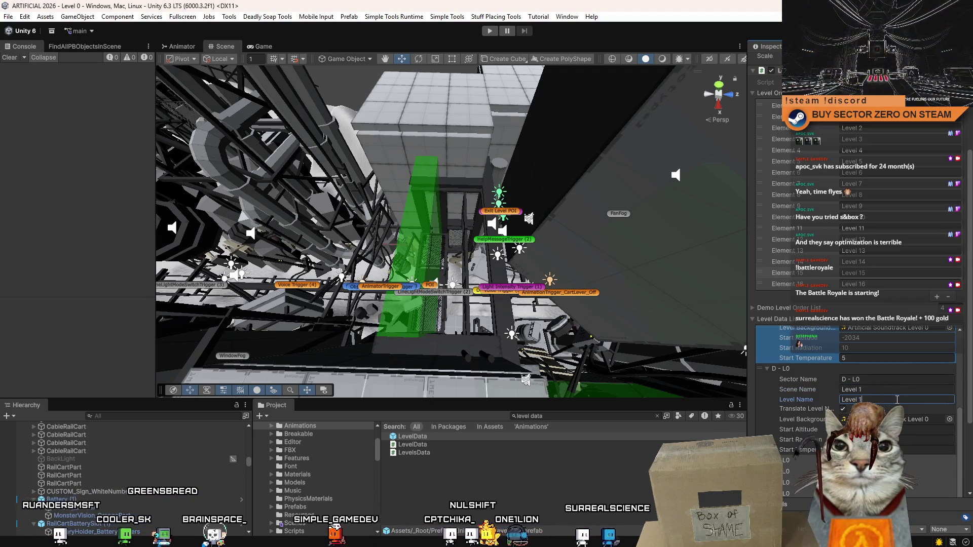
{"action": "left_click", "coordinate": [908, 390]}
Step: Check the first D - L0 entry's names, then locate and open the LevelData script
{"action": "scroll", "coordinate": [822, 363], "scroll_direction": "up", "scroll_amount": 3}
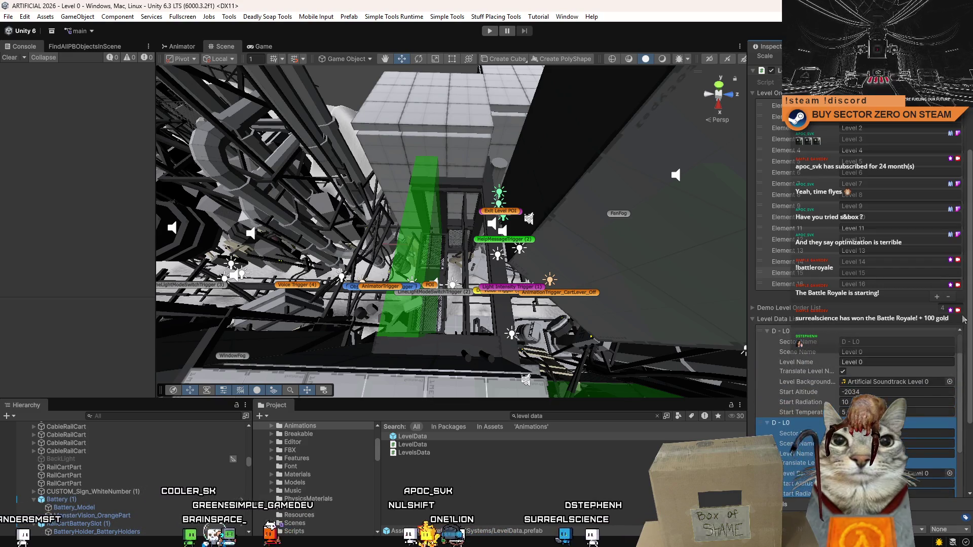
{"action": "left_click", "coordinate": [897, 360]}
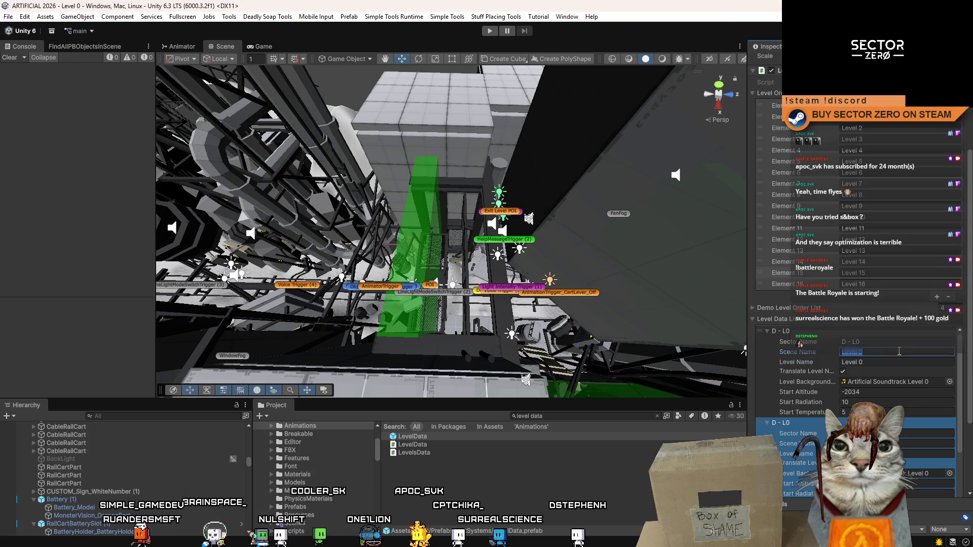
{"action": "key", "text": "shift+Tab"}
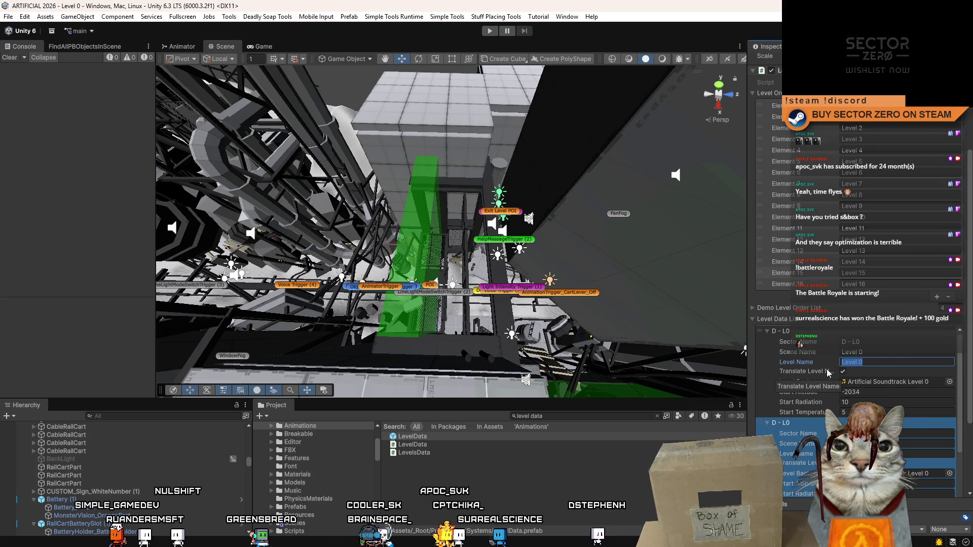
{"action": "scroll", "coordinate": [953, 405], "scroll_direction": "down", "scroll_amount": 3}
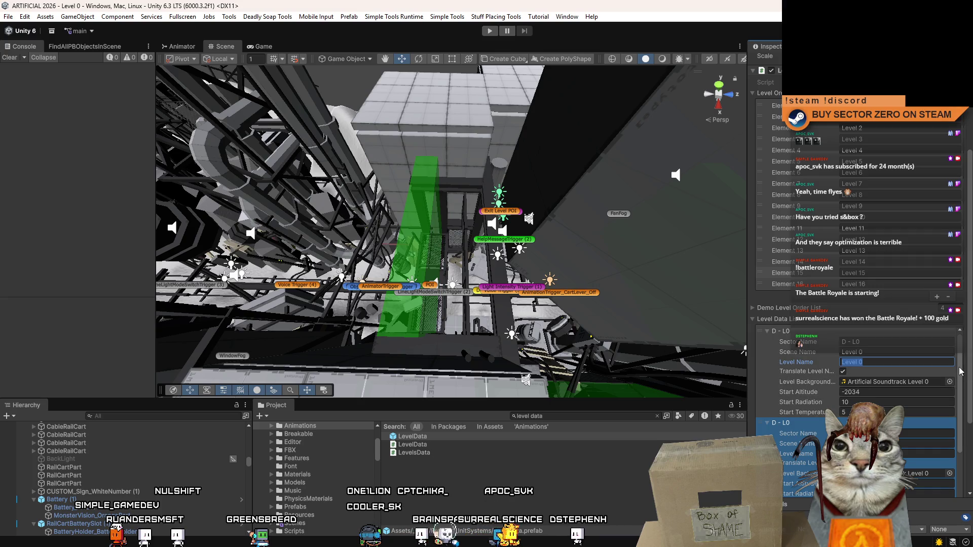
{"action": "scroll", "coordinate": [965, 413], "scroll_direction": "up", "scroll_amount": 3}
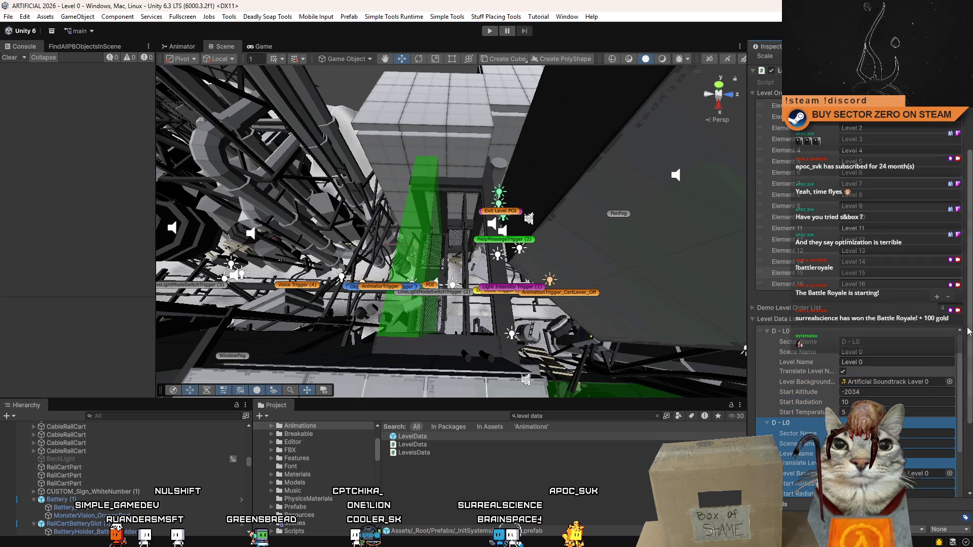
{"action": "scroll", "coordinate": [877, 203], "scroll_direction": "up", "scroll_amount": 2}
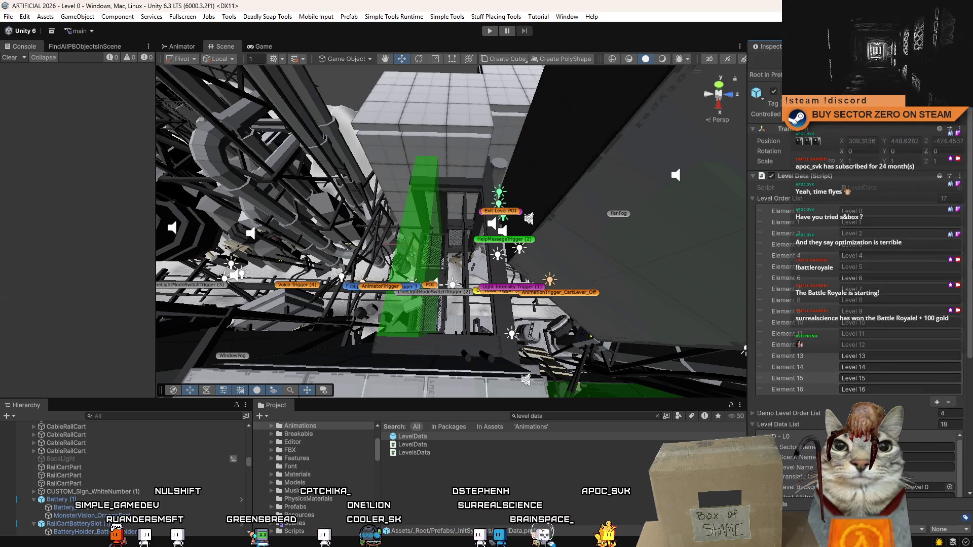
{"action": "left_click", "coordinate": [877, 188]}
{"action": "double_click", "coordinate": [877, 188]}
Step: Maximize LevelData.cs and inspect the Destroy and DontDestroyOnLoad lines in Start
{"action": "scroll", "coordinate": [877, 188], "scroll_direction": "up", "scroll_amount": 2}
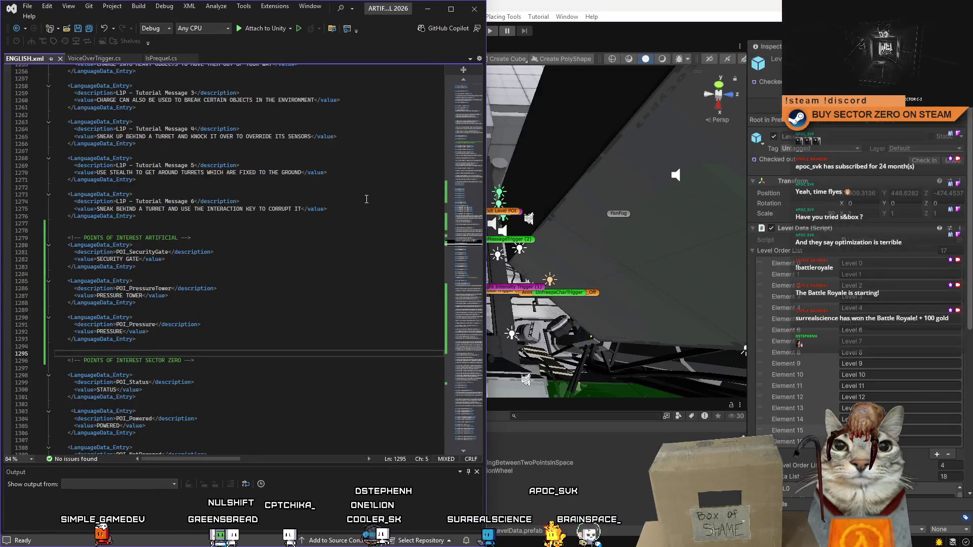
{"action": "left_click", "coordinate": [457, 11]}
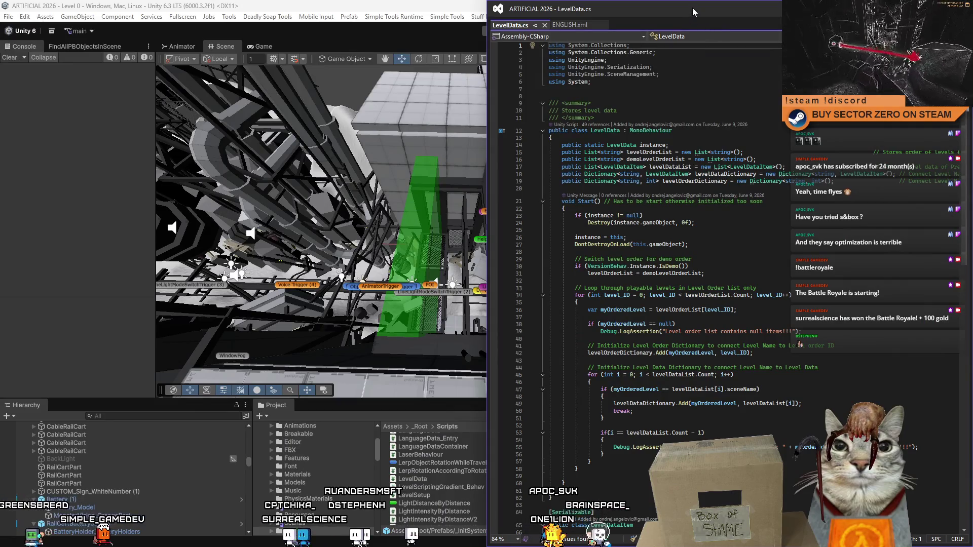
{"action": "double_click", "coordinate": [666, 14]}
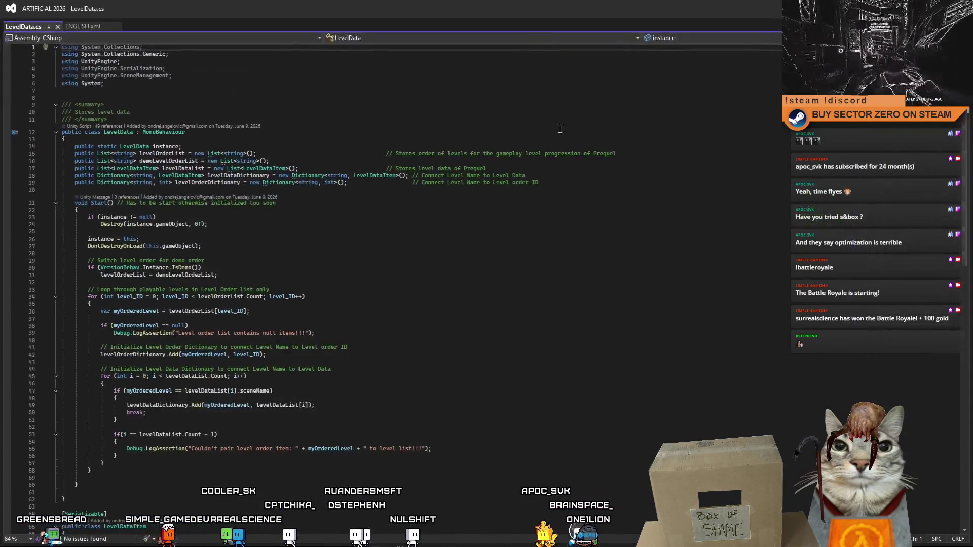
{"action": "left_click", "coordinate": [373, 223]}
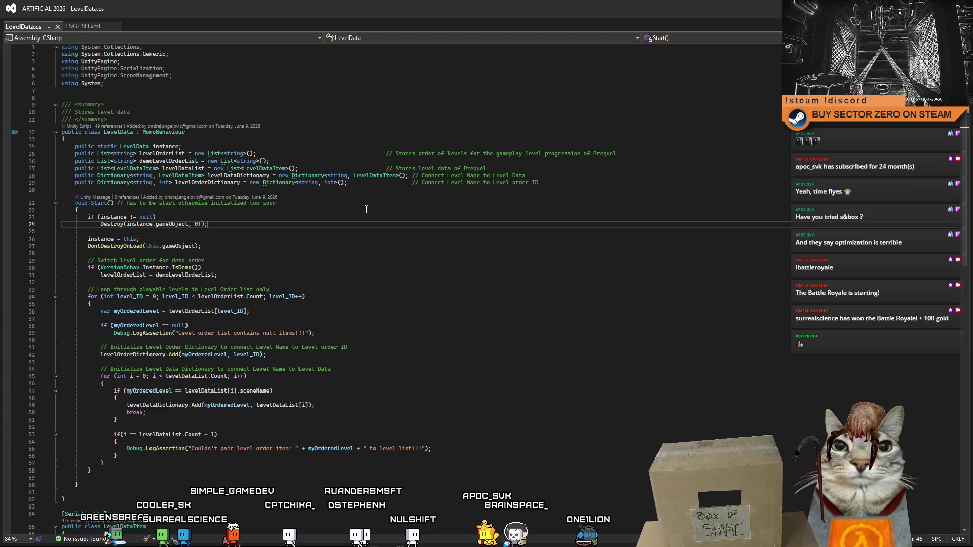
{"action": "left_click", "coordinate": [342, 247]}
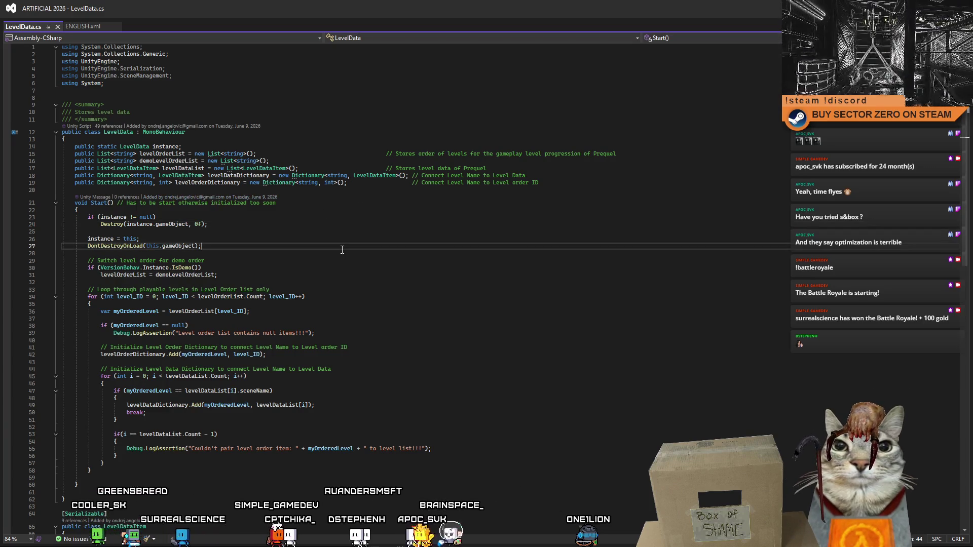
Step: Find all references to the LevelDataItem class's levelName field
{"action": "left_click", "coordinate": [193, 175], "text": "ctrl"}
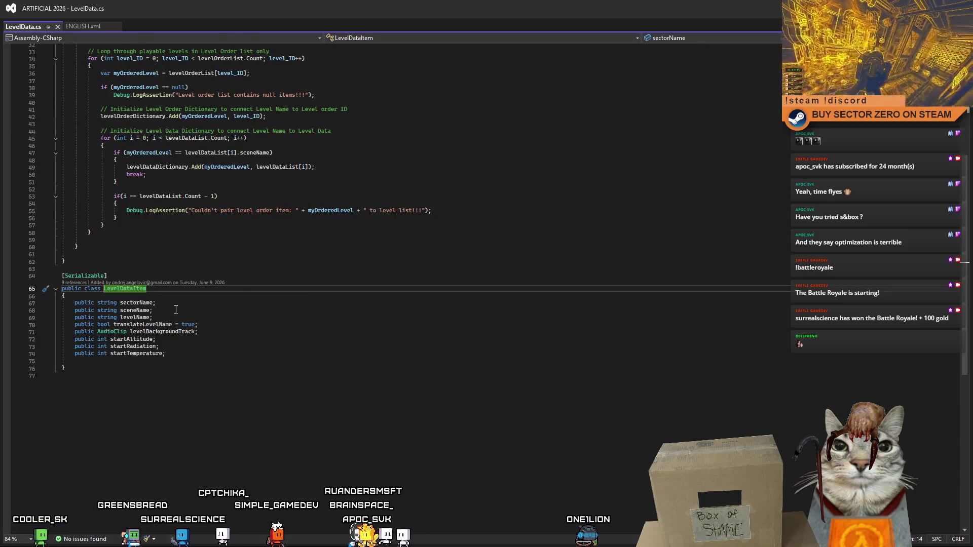
{"action": "left_click", "coordinate": [136, 319]}
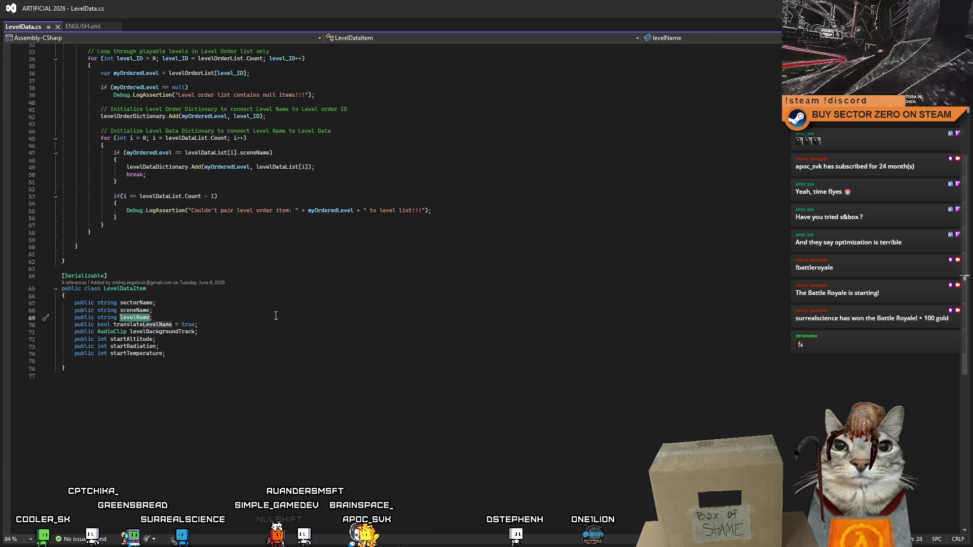
{"action": "right_click", "coordinate": [135, 321]}
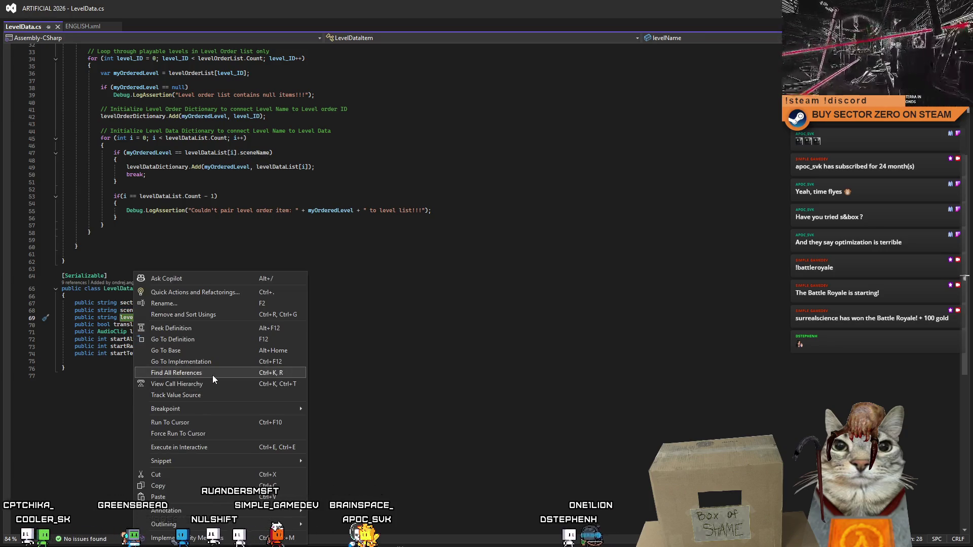
{"action": "left_click", "coordinate": [212, 375]}
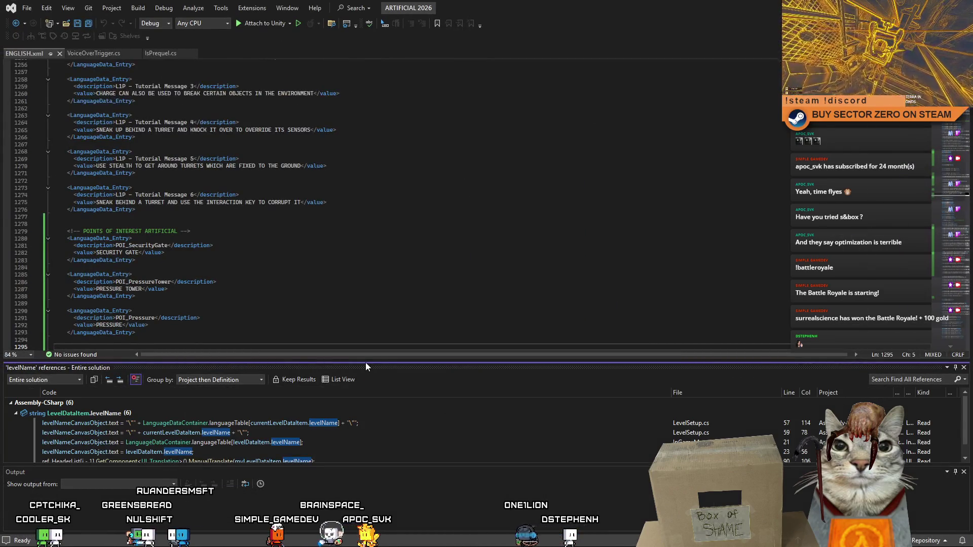
Step: Re-maximize the ENGLISH.xml window, enlarge the levelName references panel, and switch to Unity
{"action": "left_click_drag", "start_coordinate": [510, 1], "coordinate": [467, 175]}
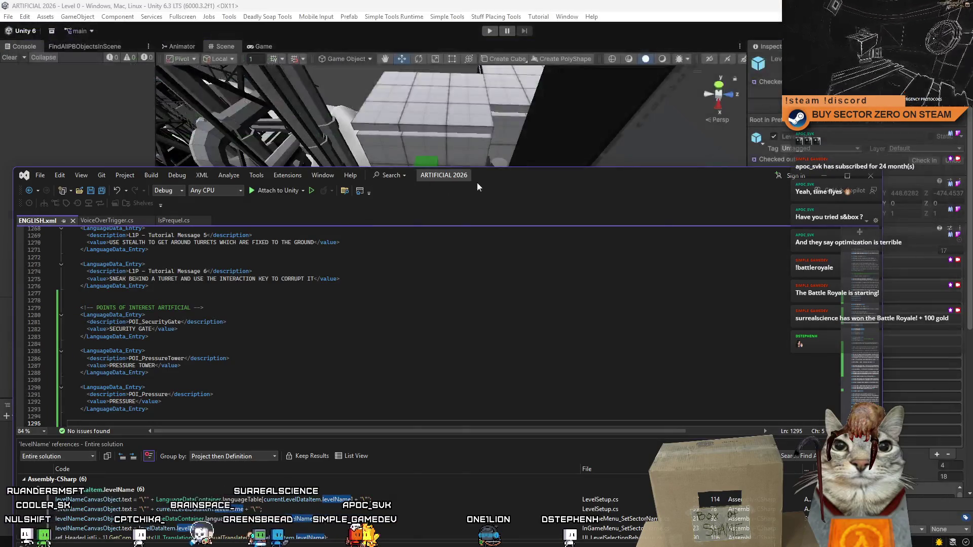
{"action": "double_click", "coordinate": [476, 179]}
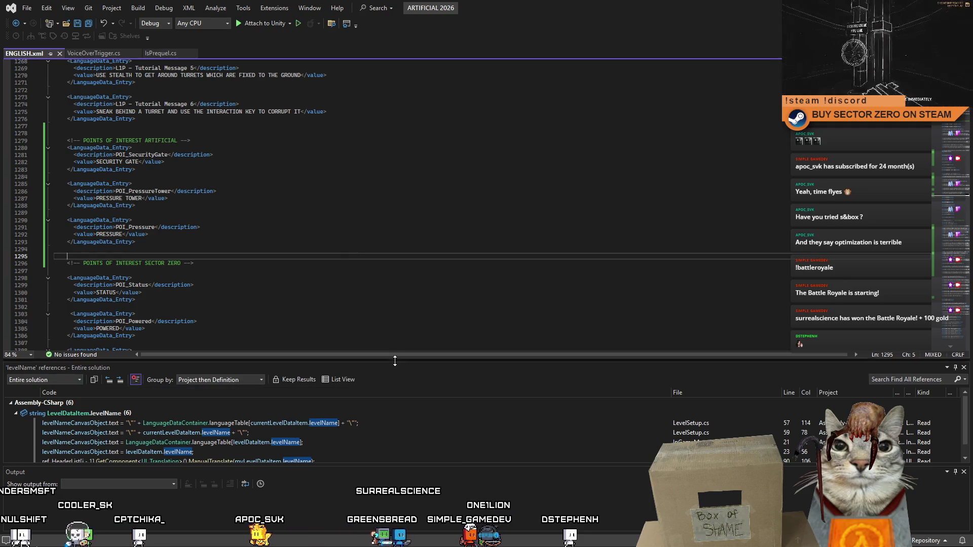
{"action": "mouse_move", "coordinate": [395, 361]}
{"action": "left_mouse_down"}
{"action": "mouse_move", "coordinate": [394, 241]}
{"action": "mouse_move", "coordinate": [393, 267]}
{"action": "left_mouse_up"}
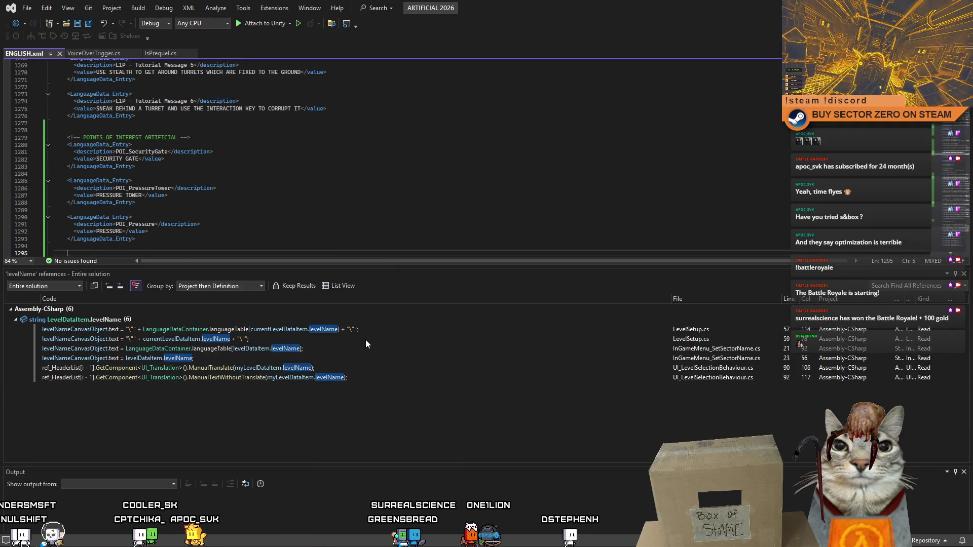
{"action": "mouse_move", "coordinate": [362, 337]}
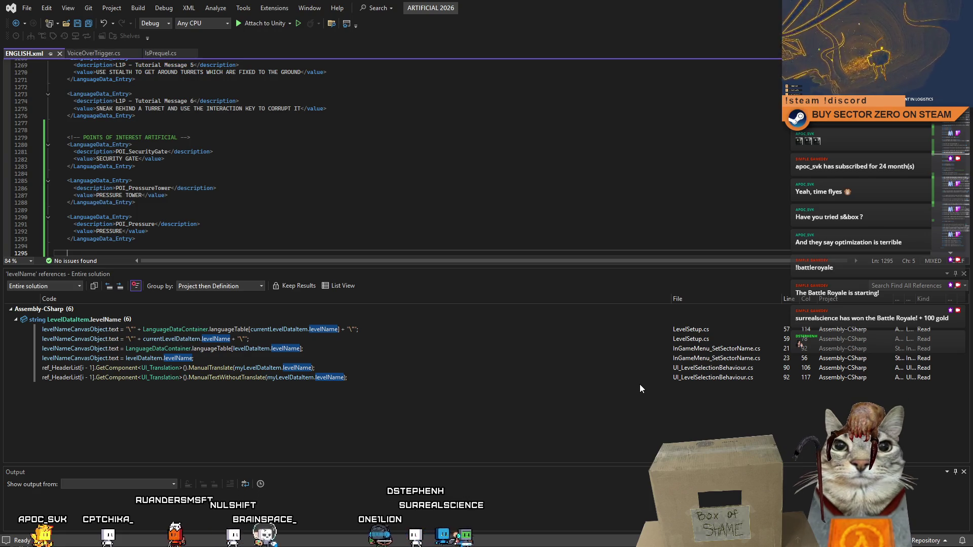
{"action": "key", "text": "alt+Tab"}
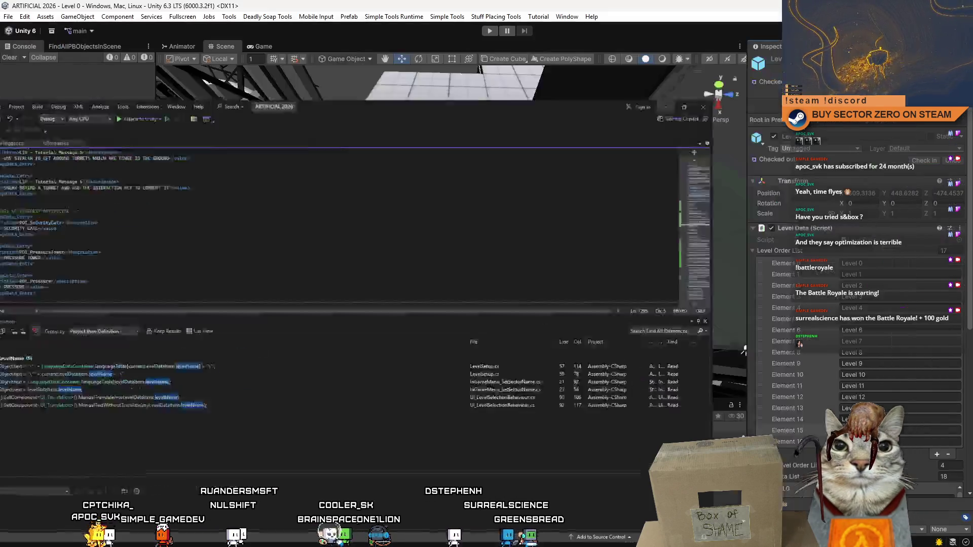
Step: Select the second D - L0 entry in the Level Data List, then return to Visual Studio
{"action": "left_click_drag", "start_coordinate": [969, 257], "coordinate": [971, 432]}
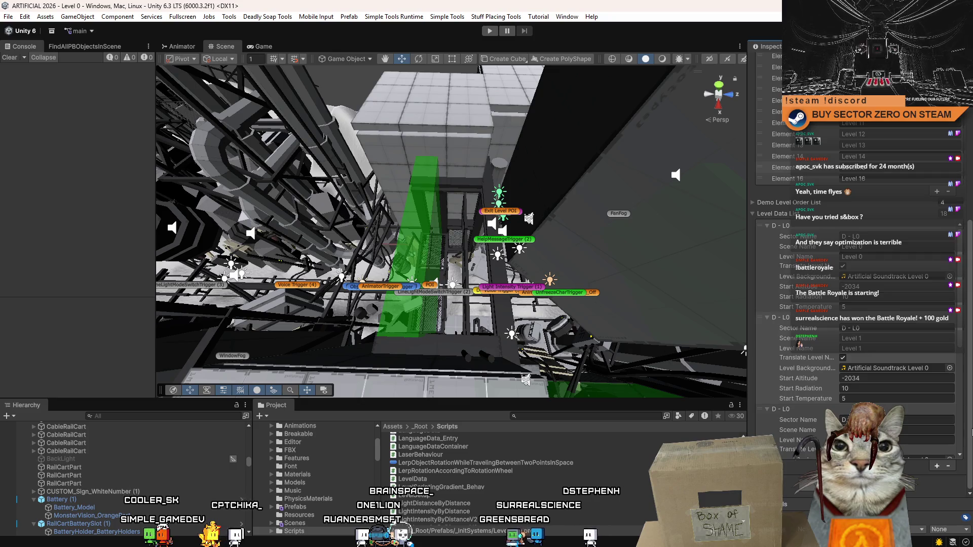
{"action": "scroll", "coordinate": [957, 456], "scroll_direction": "down", "scroll_amount": 5}
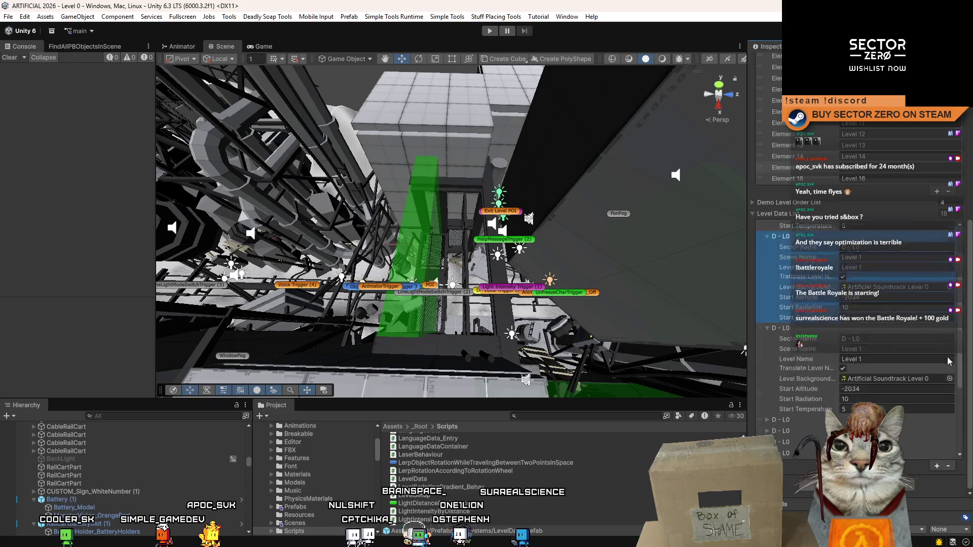
{"action": "scroll", "coordinate": [969, 458], "scroll_direction": "up", "scroll_amount": 4}
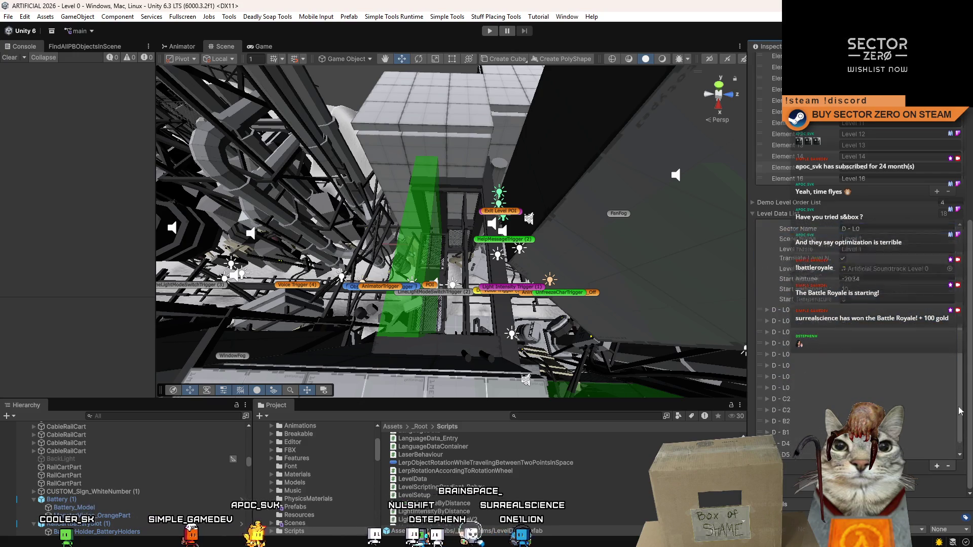
{"action": "left_click", "coordinate": [950, 325]}
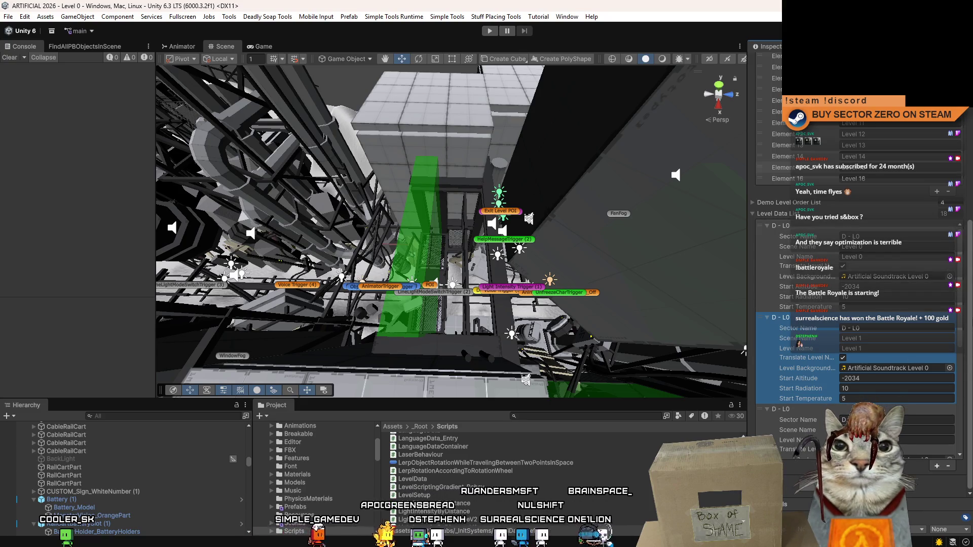
{"action": "scroll", "coordinate": [962, 319], "scroll_direction": "down", "scroll_amount": 3}
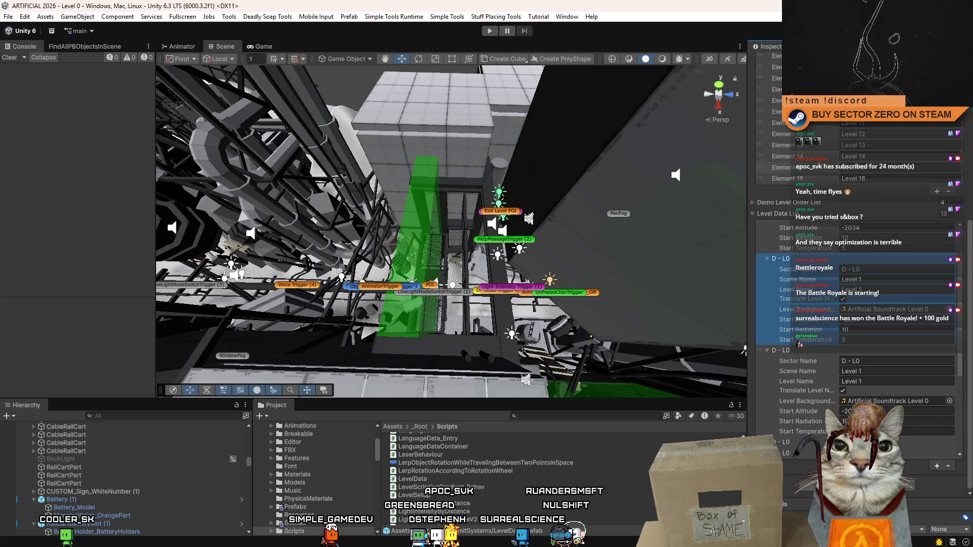
{"action": "key", "text": "alt+Tab"}
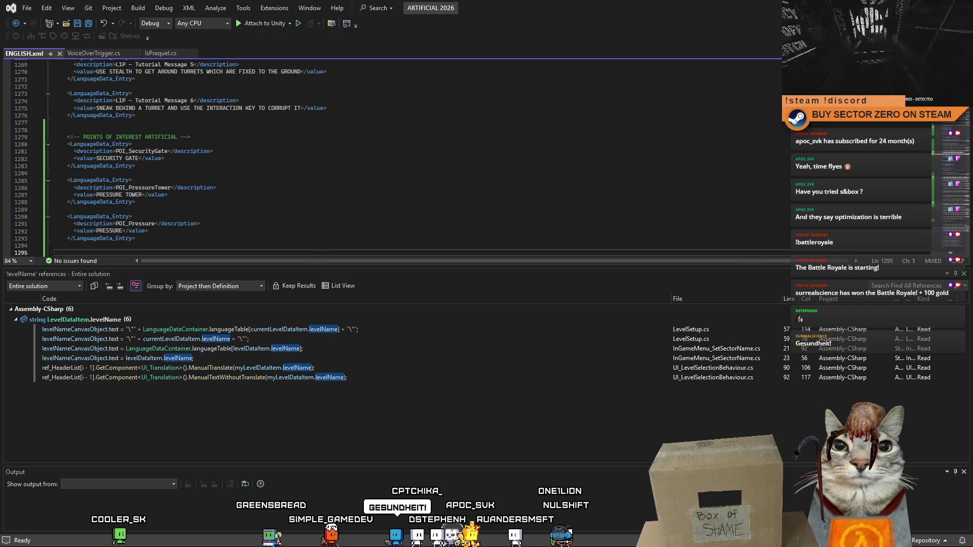
Step: Scroll further down ENGLISH.xml to the L2 voice line entries
{"action": "scroll", "coordinate": [960, 157], "scroll_direction": "up", "scroll_amount": 10}
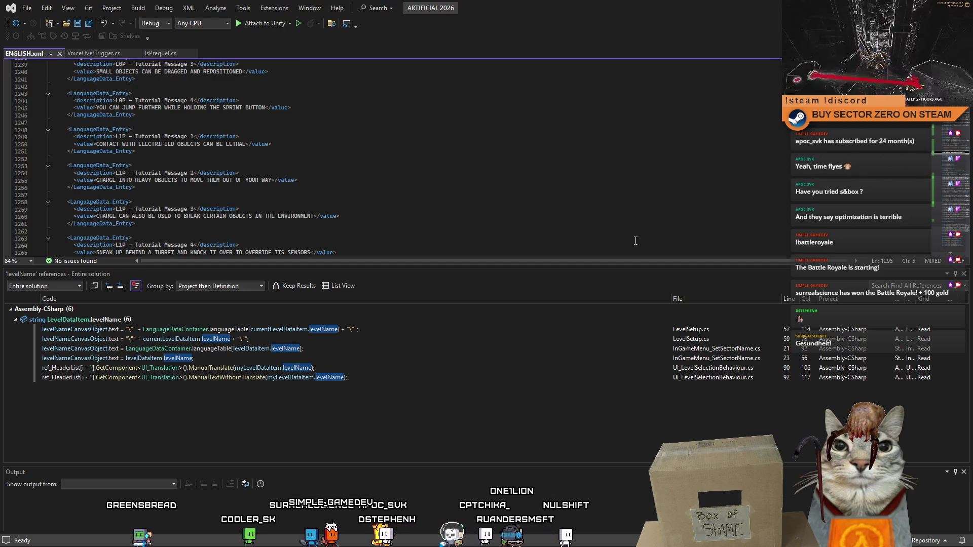
{"action": "left_click", "coordinate": [958, 182]}
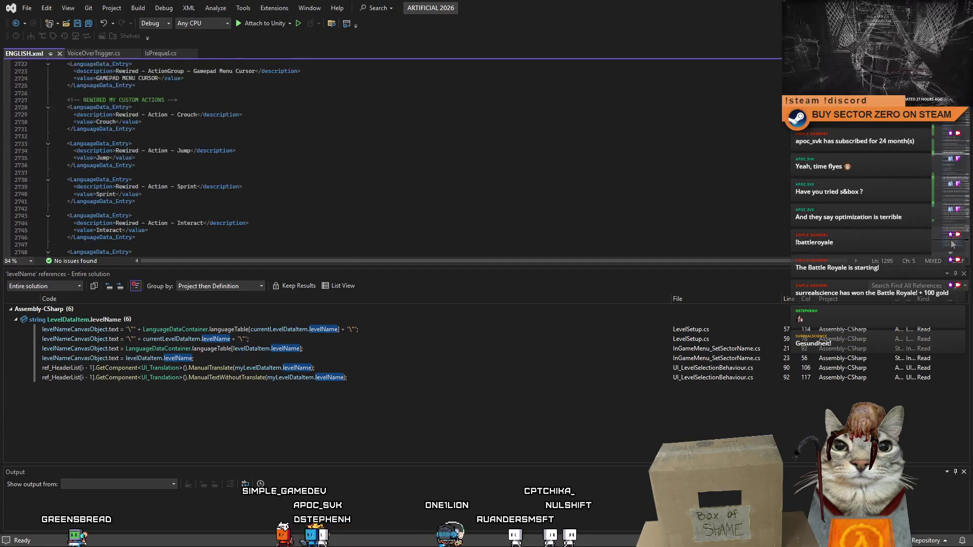
{"action": "scroll", "coordinate": [385, 157], "scroll_direction": "up", "scroll_amount": 14}
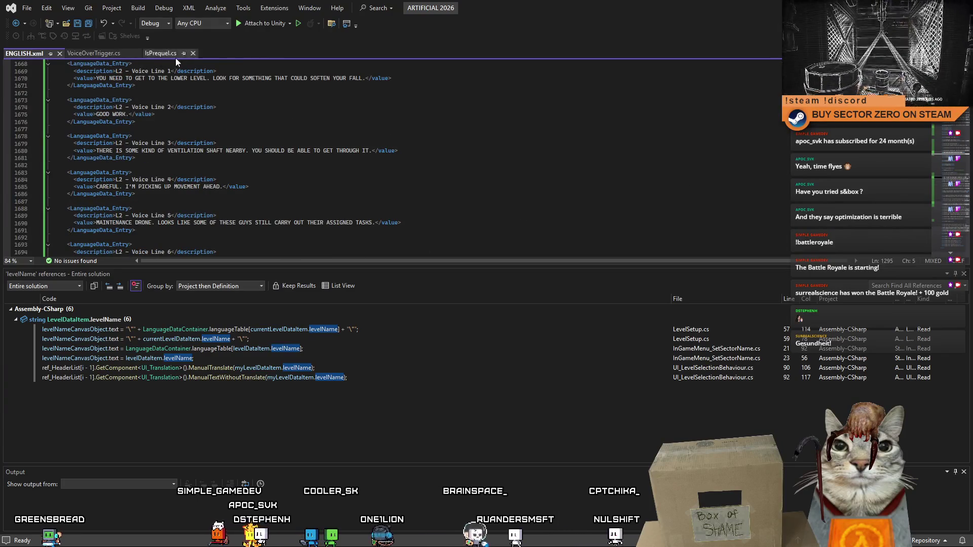
Step: Glance at VoiceOverTrigger.cs, return to ENGLISH.xml, then switch back to Unity
{"action": "left_click", "coordinate": [99, 53]}
{"action": "left_click", "coordinate": [24, 53]}
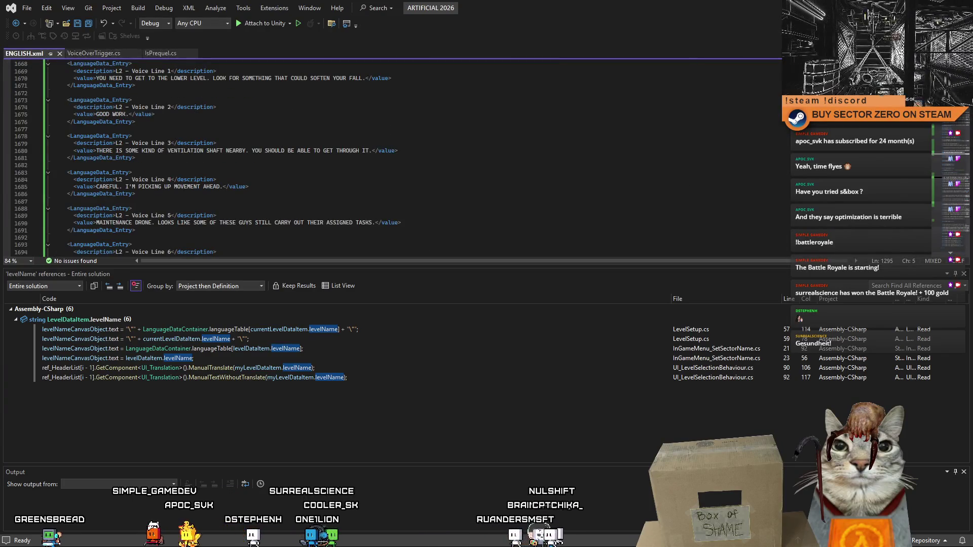
{"action": "key", "text": "alt+Tab"}
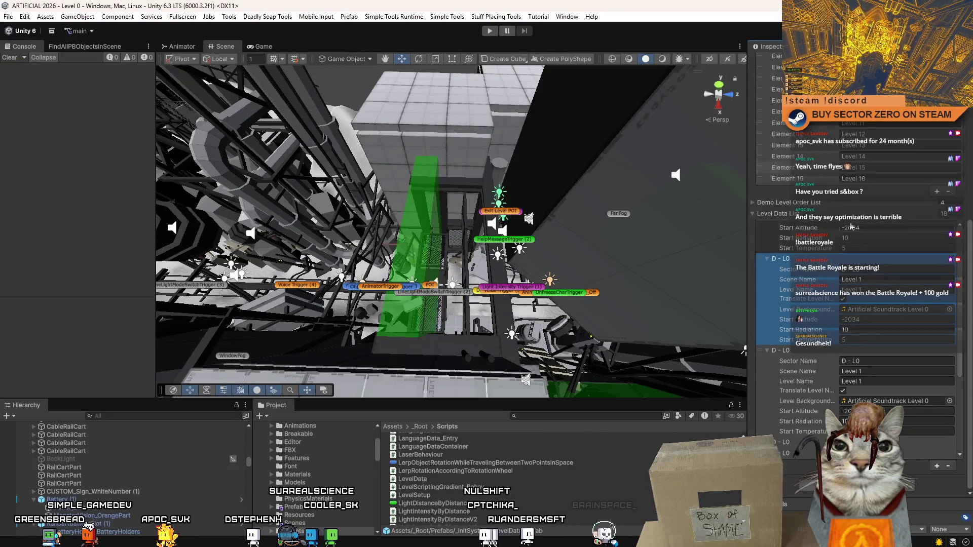
{"action": "scroll", "coordinate": [958, 236], "scroll_direction": "up", "scroll_amount": 3}
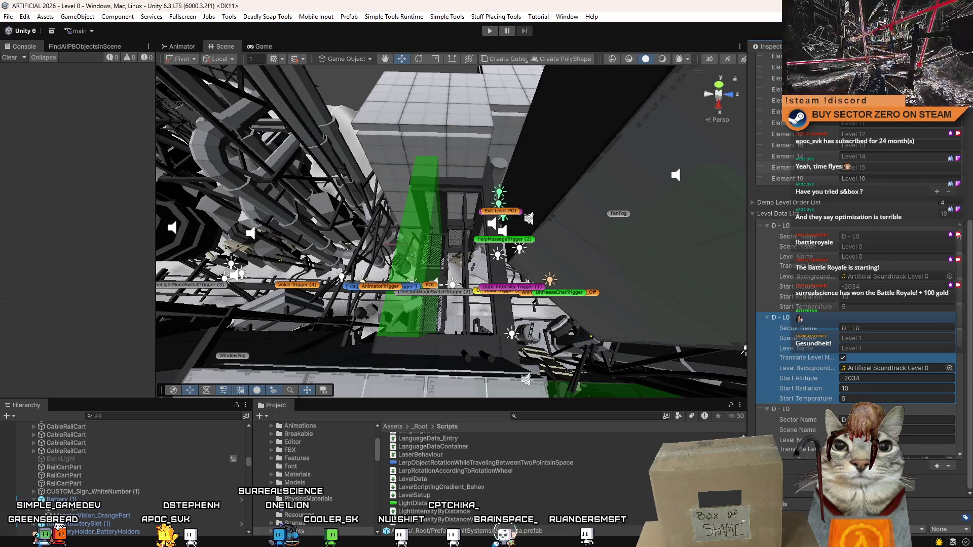
{"action": "left_click_drag", "start_coordinate": [958, 236], "coordinate": [970, 356]}
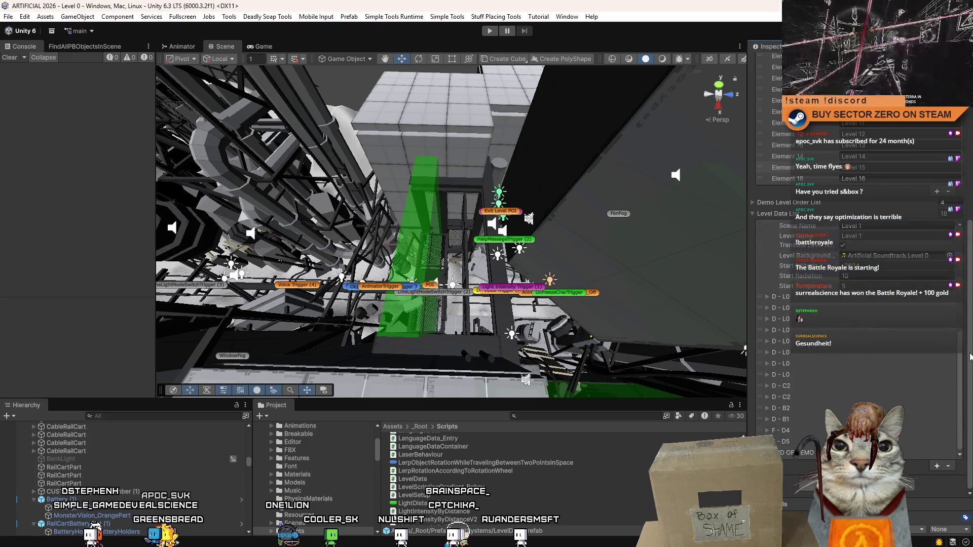
{"action": "left_click_drag", "start_coordinate": [970, 396], "coordinate": [965, 217]}
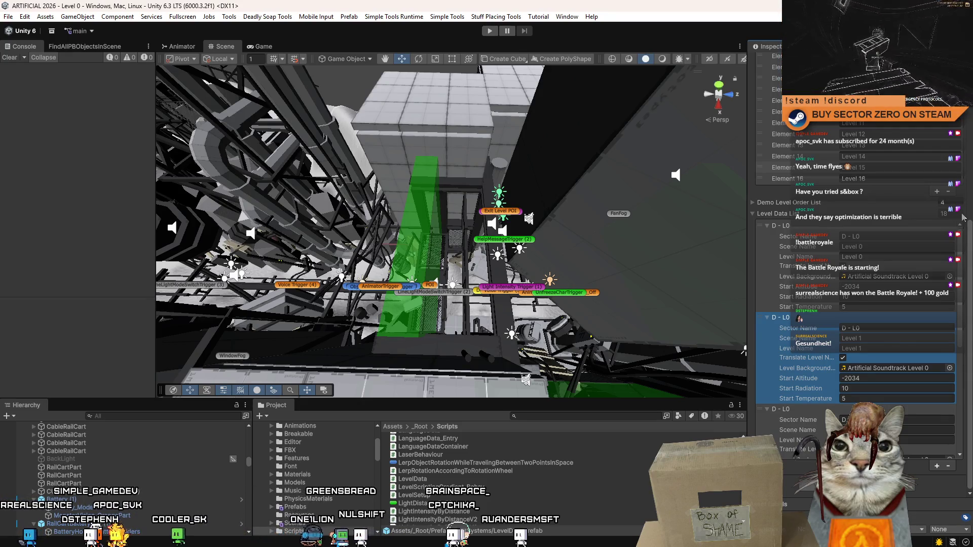
{"action": "mouse_move", "coordinate": [964, 217]}
{"action": "left_mouse_down"}
{"action": "mouse_move", "coordinate": [966, 253]}
{"action": "mouse_move", "coordinate": [968, 227]}
{"action": "left_mouse_up"}
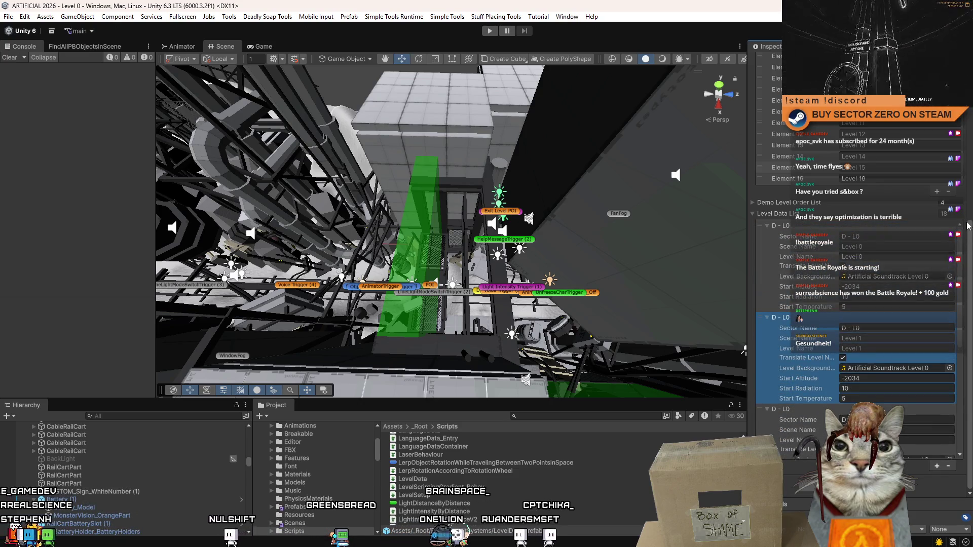
{"action": "scroll", "coordinate": [921, 323], "scroll_direction": "down", "scroll_amount": 5}
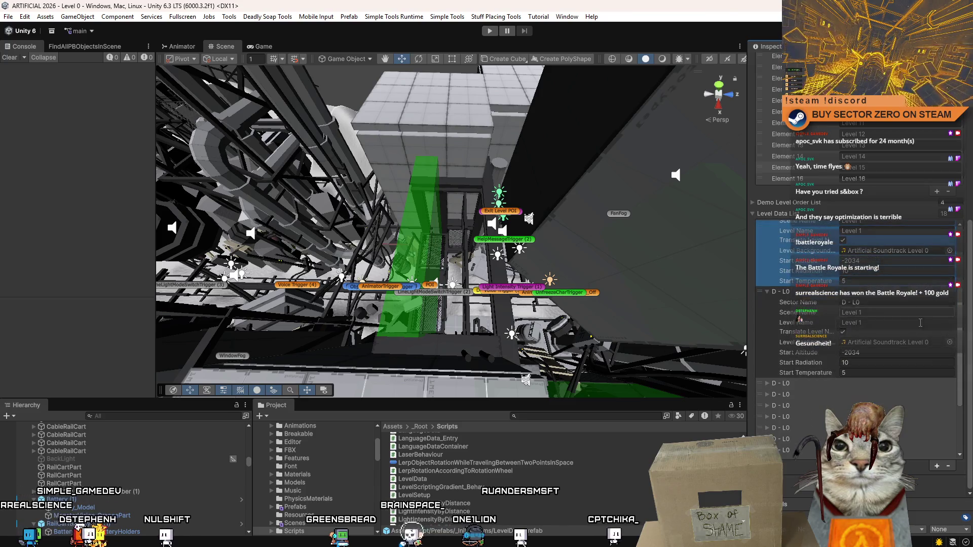
Step: Change the second entry's Scene Name number to 2 and select Level Name's trailing 1
{"action": "left_click", "coordinate": [895, 313]}
{"action": "key", "text": "BackSpace"}
{"action": "type", "text": "2"}
{"action": "key", "text": "Tab"}
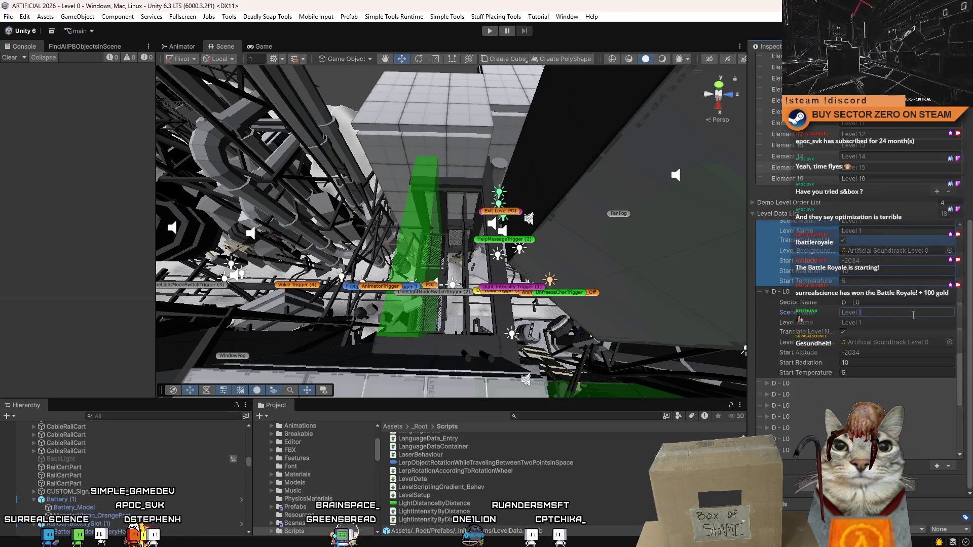
{"action": "key", "text": "shift+Left"}
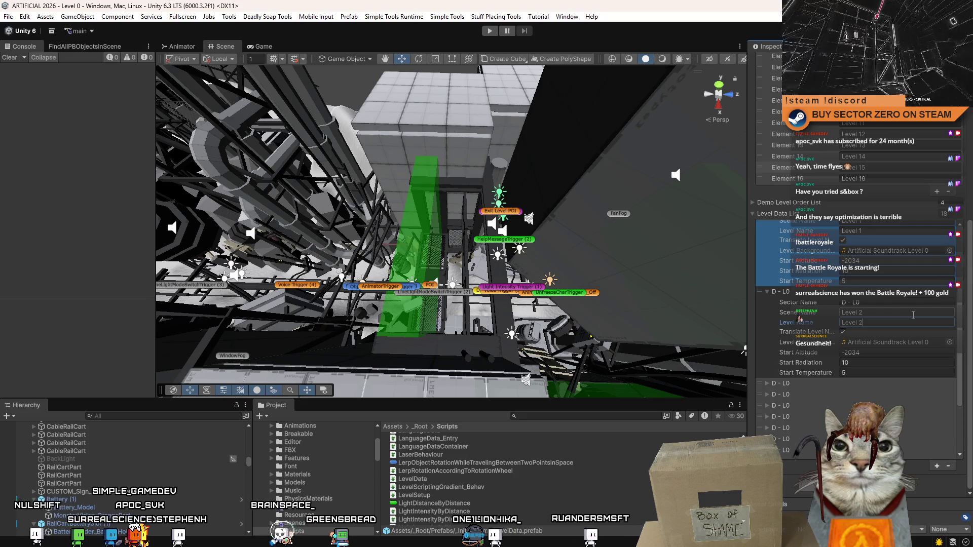
Step: Assign Artificial Soundtrack Level 2 as the entry's level background
{"action": "left_click", "coordinate": [950, 342]}
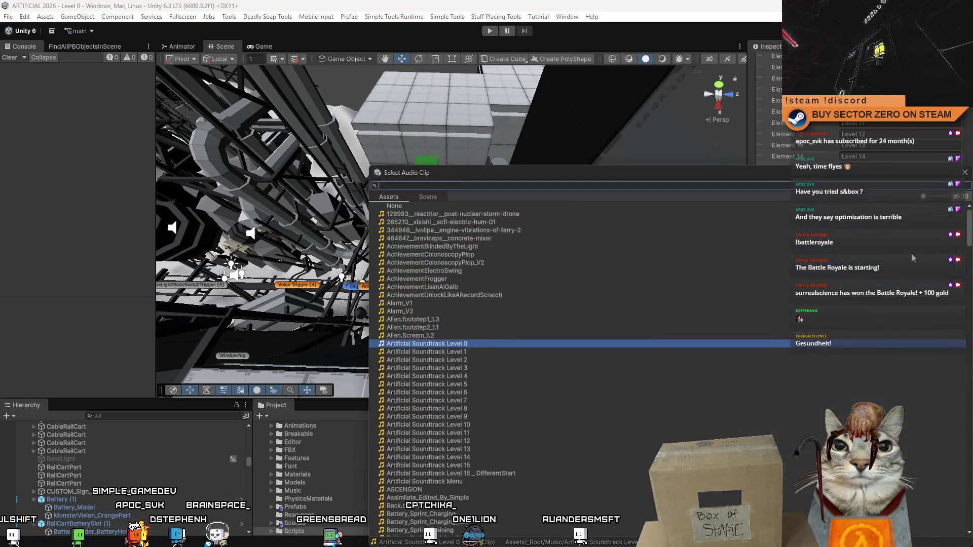
{"action": "key", "text": "Escape"}
{"action": "left_click", "coordinate": [864, 344]}
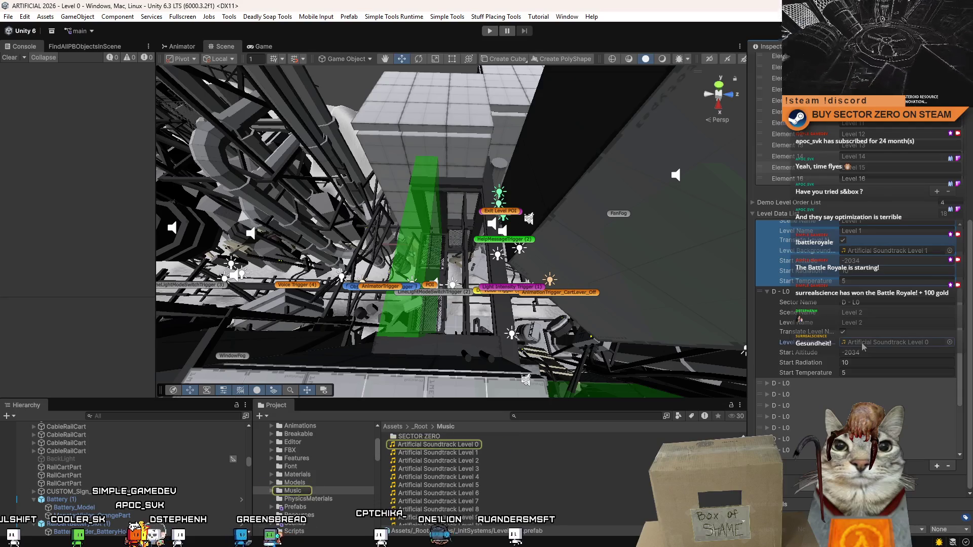
{"action": "left_click", "coordinate": [950, 342]}
{"action": "double_click", "coordinate": [513, 363]}
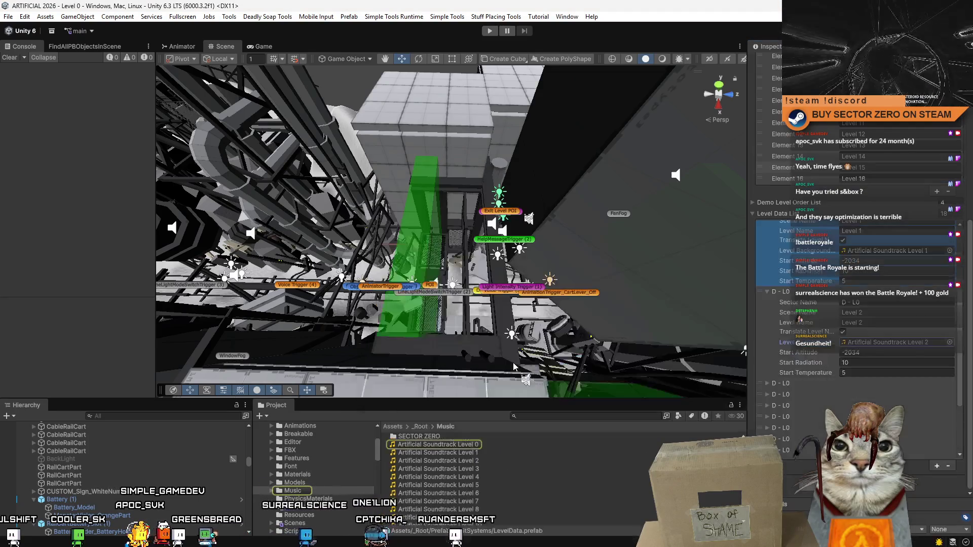
Step: Name the next entries' sectors D - L1 and D - L2, then expand the following D - L0 entry
{"action": "left_click", "coordinate": [806, 344]}
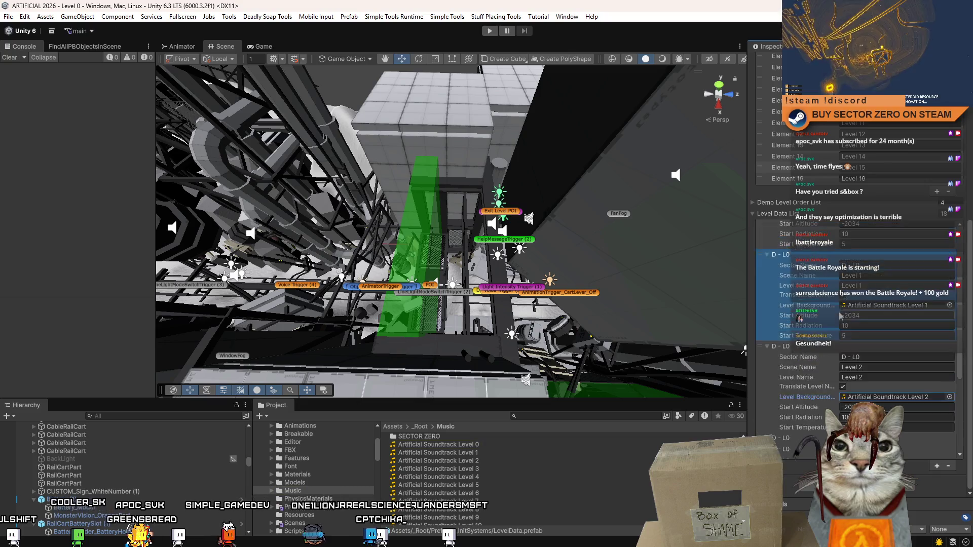
{"action": "left_click", "coordinate": [886, 355]}
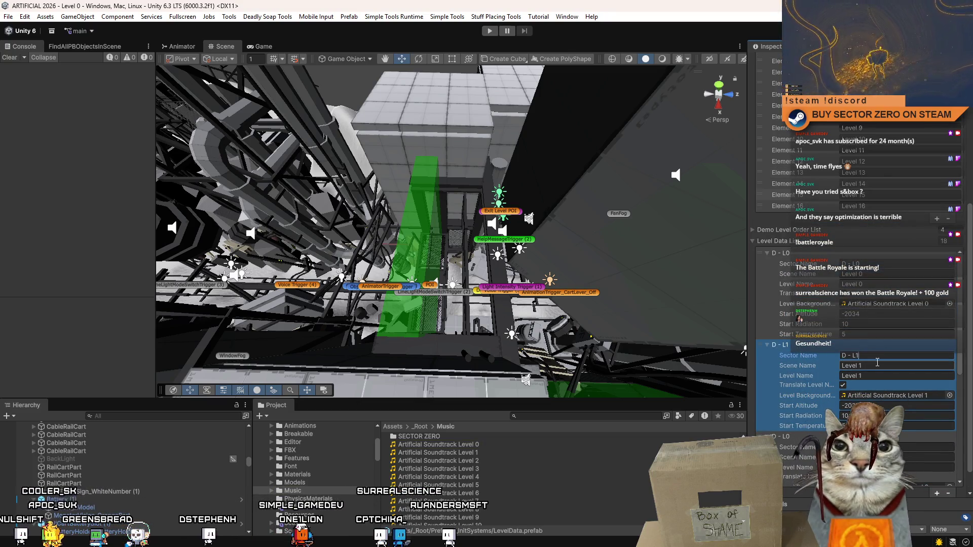
{"action": "scroll", "coordinate": [876, 362], "scroll_direction": "down", "scroll_amount": 1}
{"action": "left_click", "coordinate": [877, 420]}
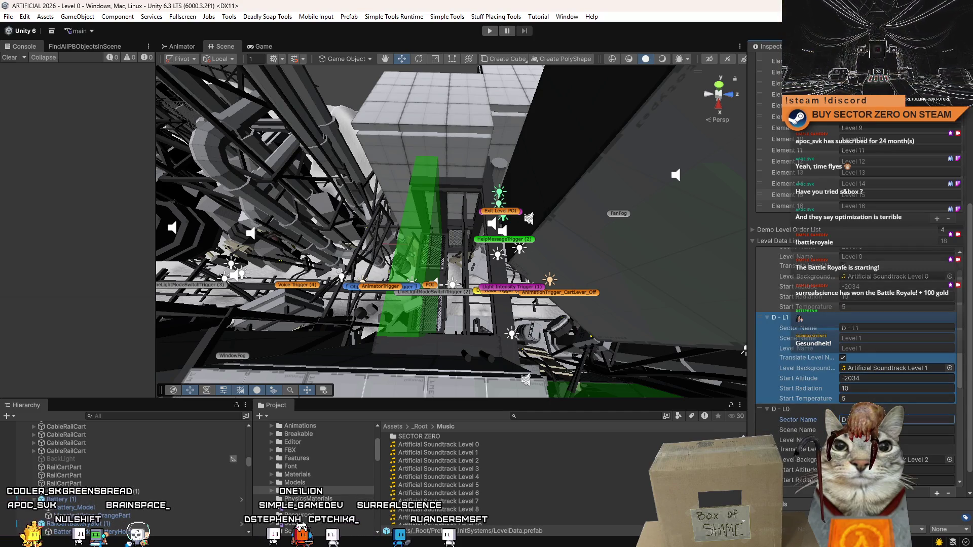
{"action": "type", "text": "- L2"}
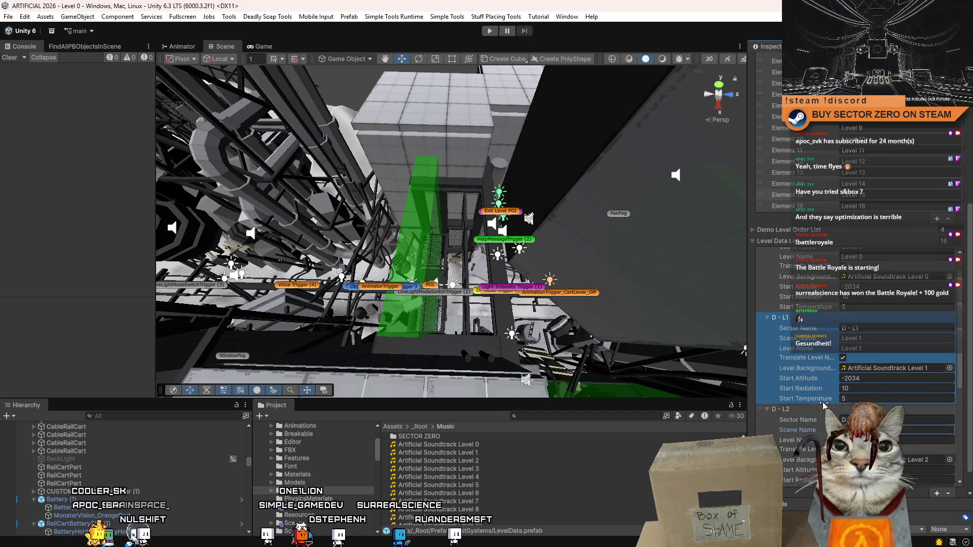
{"action": "key", "text": "Tab"}
{"action": "scroll", "coordinate": [783, 392], "scroll_direction": "down", "scroll_amount": 4}
{"action": "left_click", "coordinate": [764, 393]}
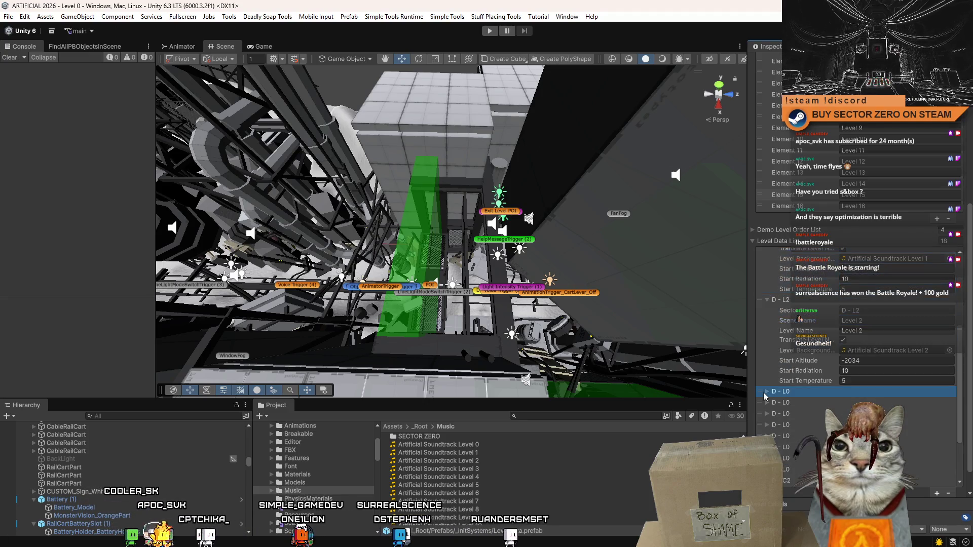
{"action": "left_click", "coordinate": [768, 391]}
Step: Set D - L3's scene and level names to Level 3 with Artificial Soundtrack Level 3
{"action": "scroll", "coordinate": [768, 392], "scroll_direction": "down", "scroll_amount": 1}
{"action": "type", "text": "D - L3"}
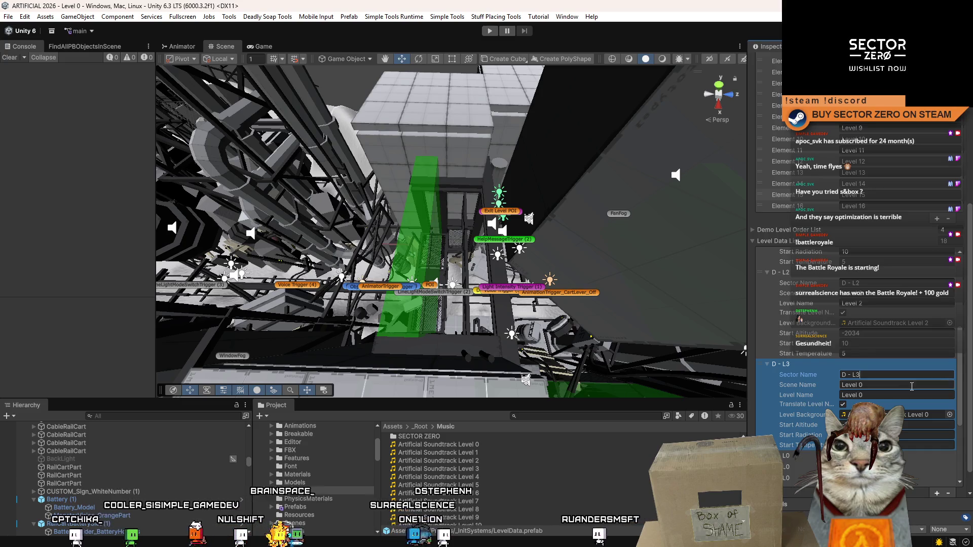
{"action": "left_click", "coordinate": [919, 387]}
{"action": "key", "text": "BackSpace"}
{"action": "type", "text": "3"}
{"action": "key", "text": "Tab"}
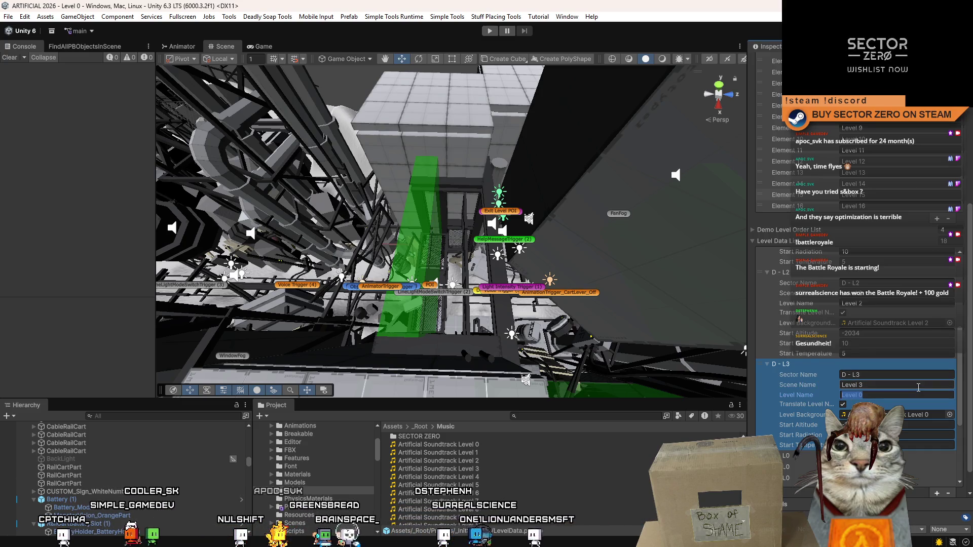
{"action": "key", "text": "End"}
{"action": "key", "text": "BackSpace"}
{"action": "type", "text": "3"}
{"action": "left_click", "coordinate": [950, 415]}
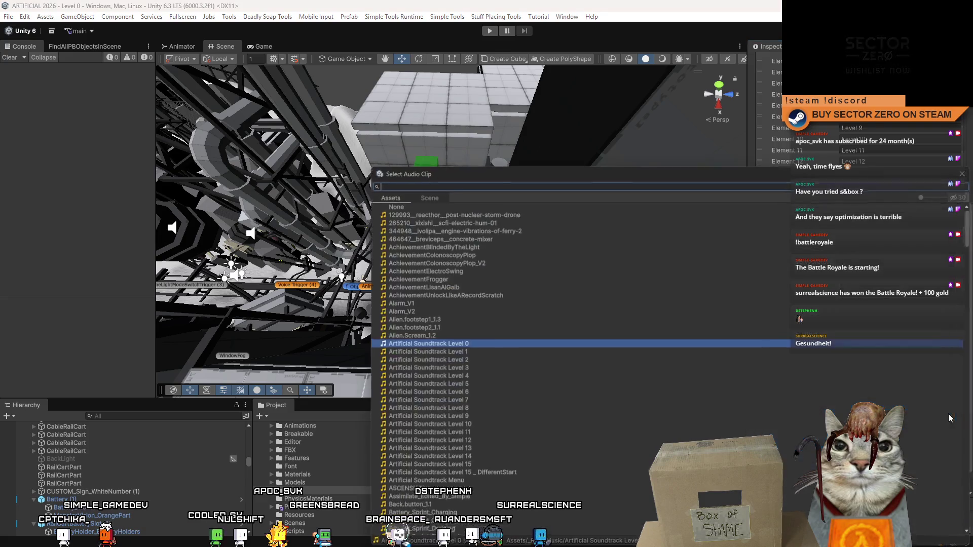
{"action": "double_click", "coordinate": [475, 368]}
Step: Rename the next sector D - L4 and assign Artificial Soundtrack Level 4
{"action": "scroll", "coordinate": [804, 372], "scroll_direction": "down", "scroll_amount": 3}
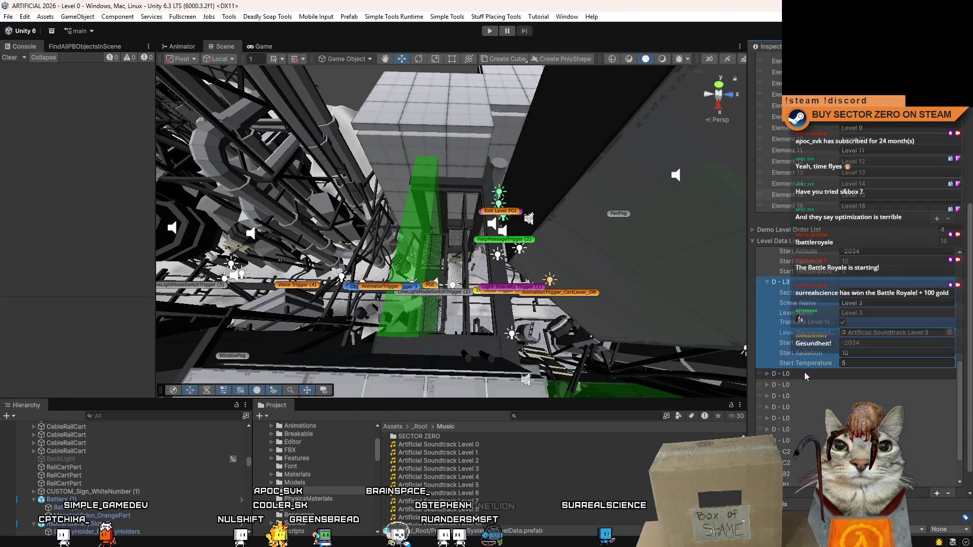
{"action": "left_click", "coordinate": [883, 384]}
{"action": "key", "text": "BackSpace"}
{"action": "type", "text": "4"}
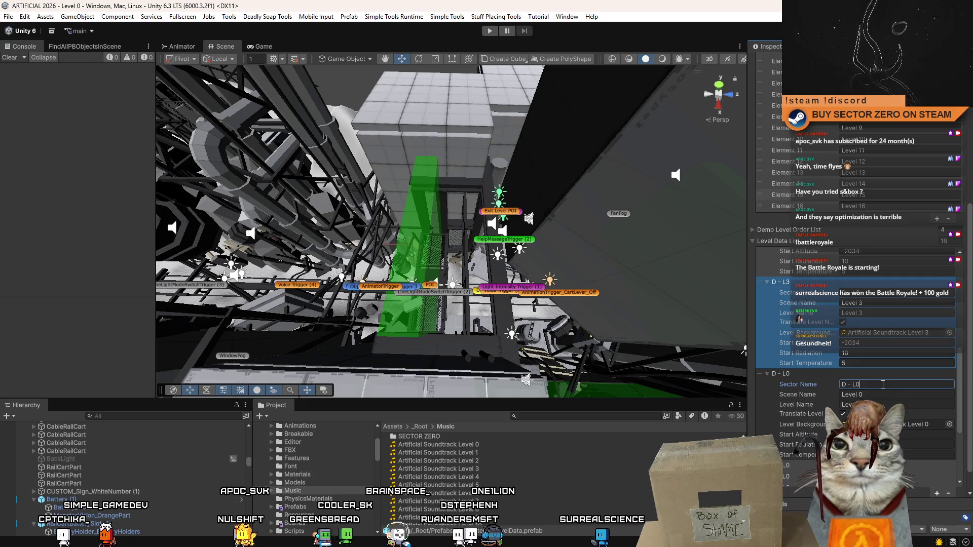
{"action": "left_click", "coordinate": [890, 395]}
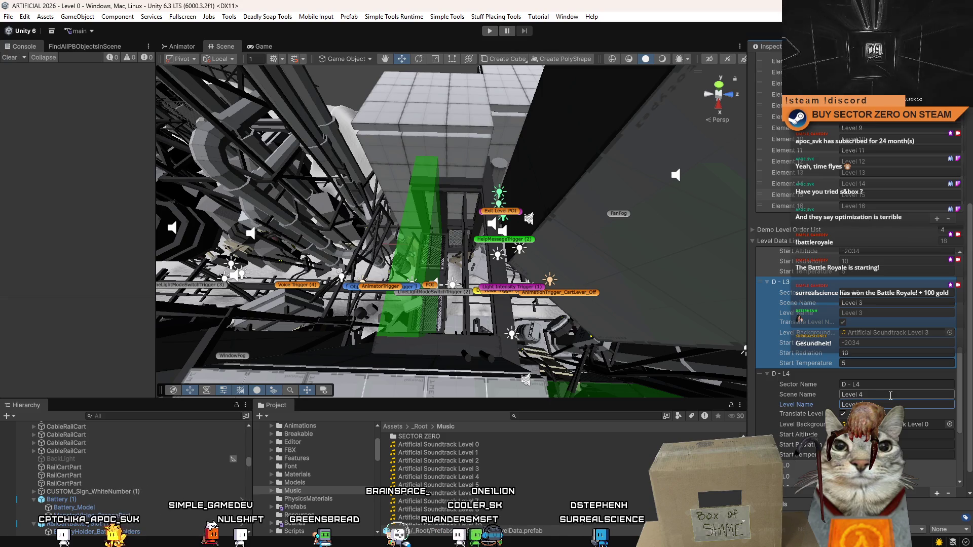
{"action": "left_click", "coordinate": [950, 426]}
{"action": "double_click", "coordinate": [456, 376]}
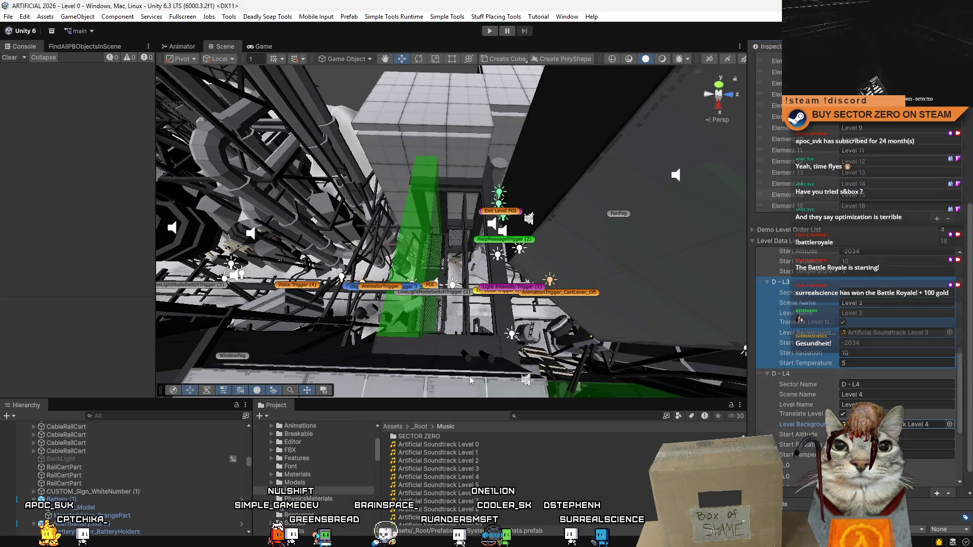
Step: Expand the next D - L0 entry and name its sector D - L5
{"action": "left_click", "coordinate": [767, 411]}
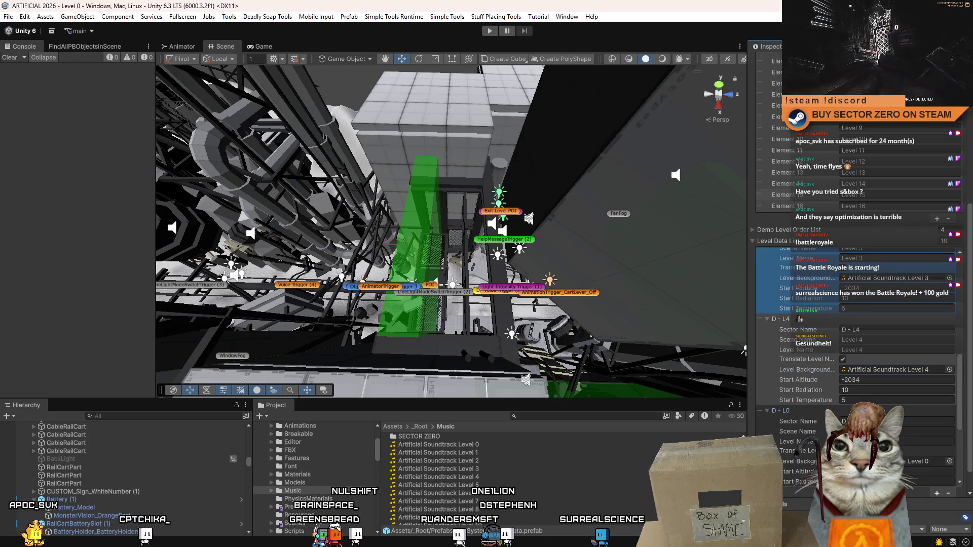
{"action": "left_click", "coordinate": [872, 421]}
{"action": "type", "text": "D - L5"}
{"action": "left_click", "coordinate": [872, 442]}
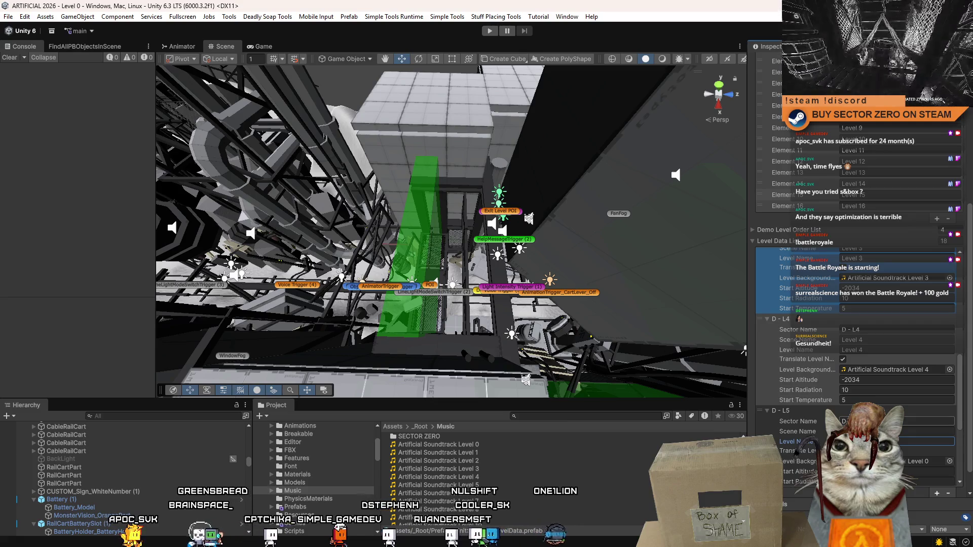
Step: Assign Artificial Soundtrack Level 5 to D - L5 and Level 6 to D - L6
{"action": "scroll", "coordinate": [862, 355], "scroll_direction": "down", "scroll_amount": 2}
{"action": "left_click", "coordinate": [897, 367]}
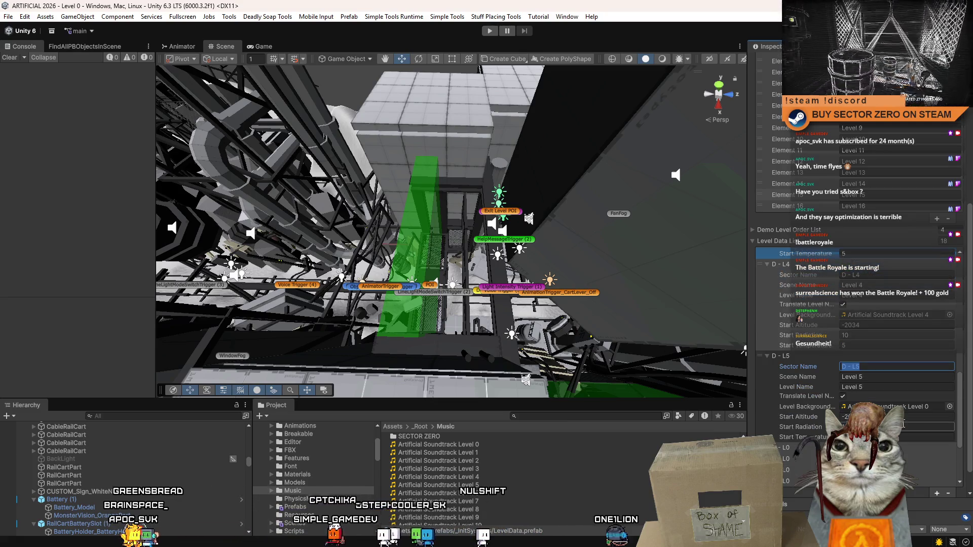
{"action": "left_click", "coordinate": [950, 407]}
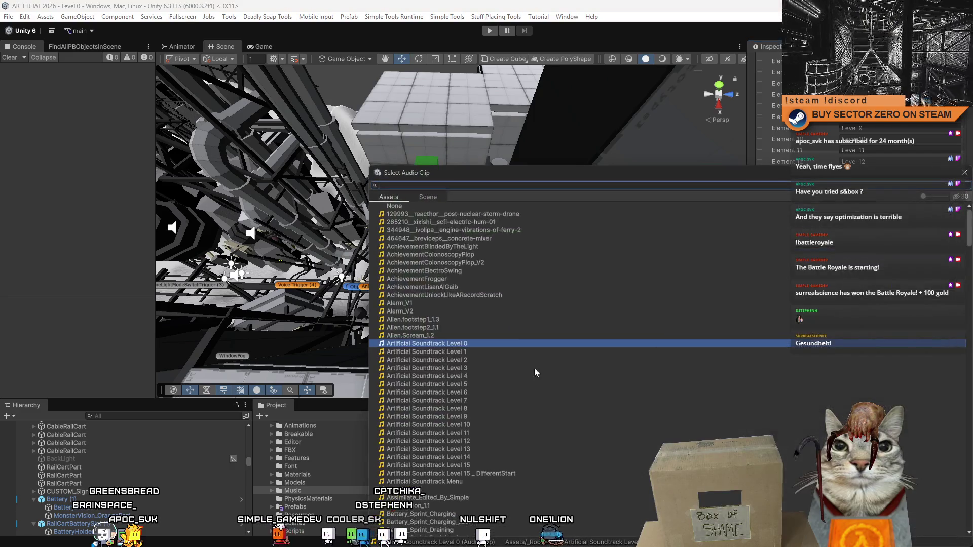
{"action": "double_click", "coordinate": [478, 383]}
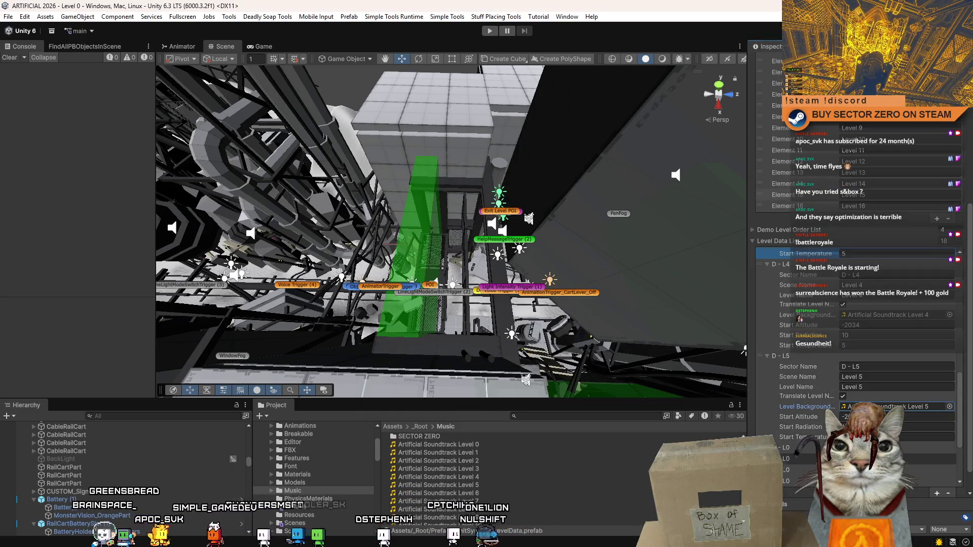
{"action": "scroll", "coordinate": [875, 401], "scroll_direction": "down", "scroll_amount": 2}
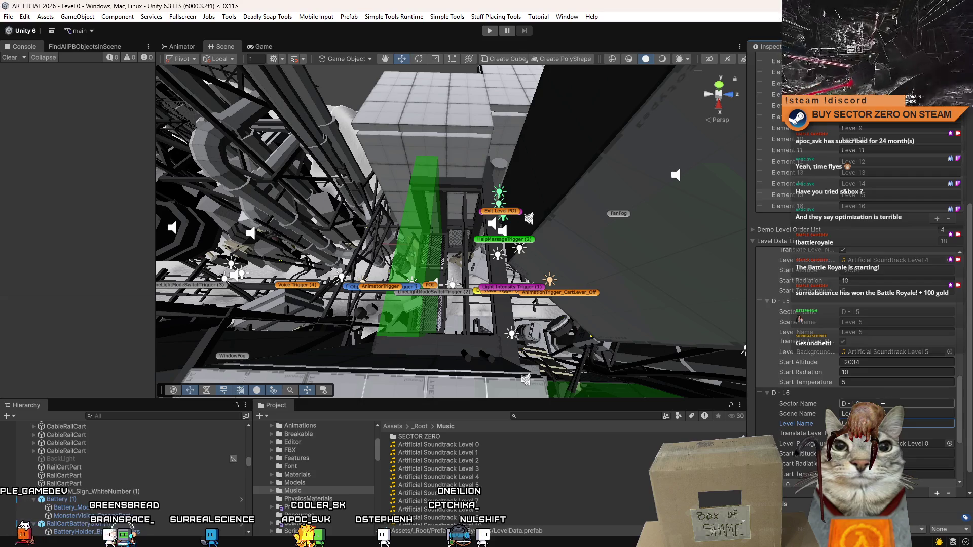
{"action": "left_click", "coordinate": [950, 443]}
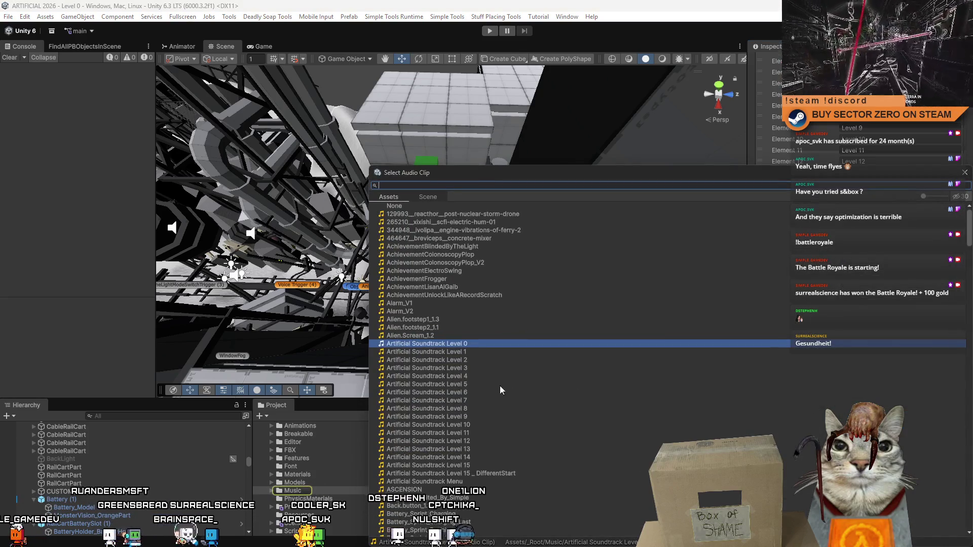
{"action": "double_click", "coordinate": [470, 392]}
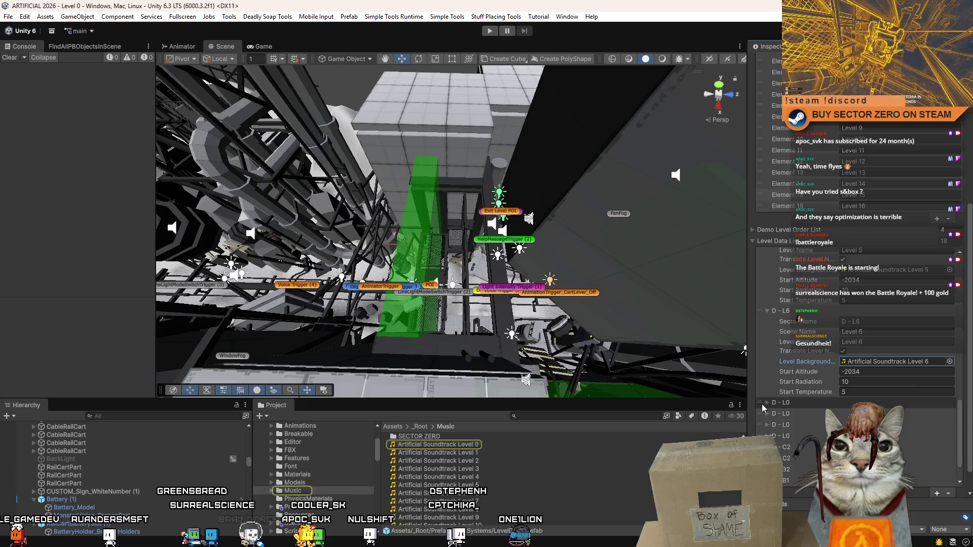
Step: Rename the next sector D - L7 and give it Artificial Soundtrack Level 7
{"action": "left_click", "coordinate": [763, 404]}
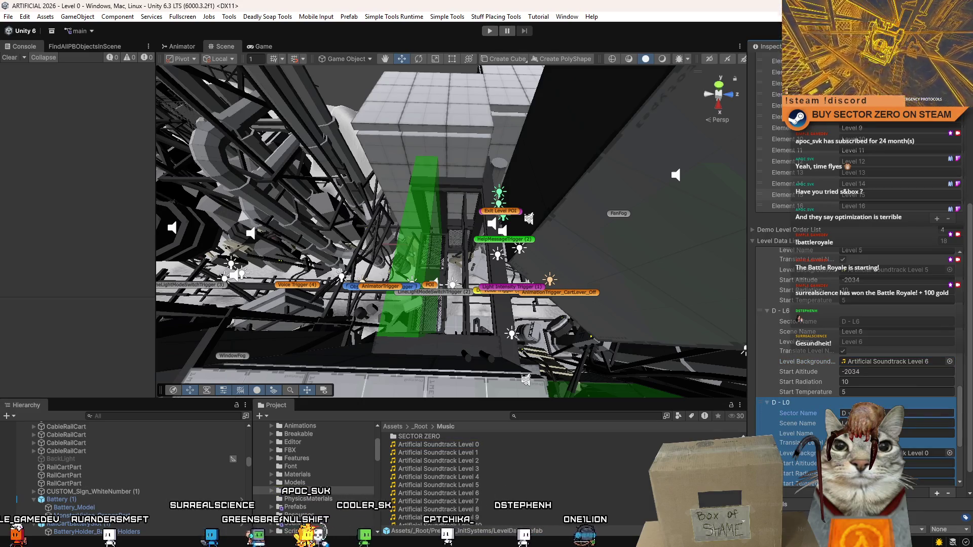
{"action": "key", "text": "BackSpace"}
{"action": "type", "text": "7"}
{"action": "key", "text": "Tab"}
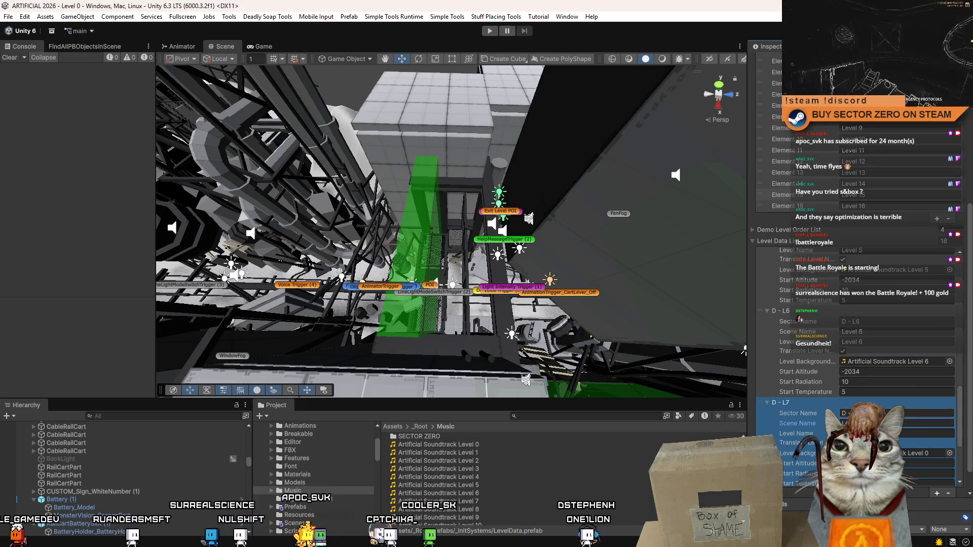
{"action": "key", "text": "Tab"}
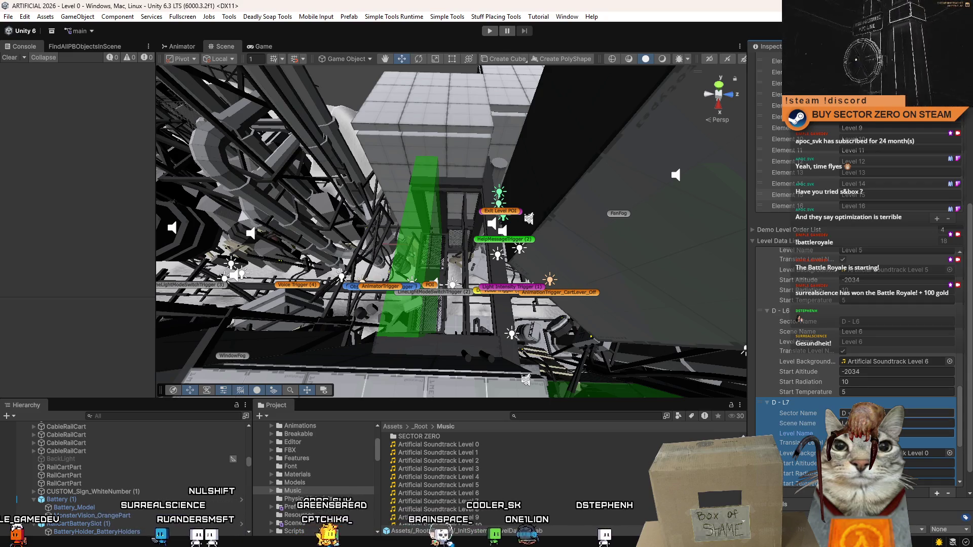
{"action": "left_click", "coordinate": [950, 454]}
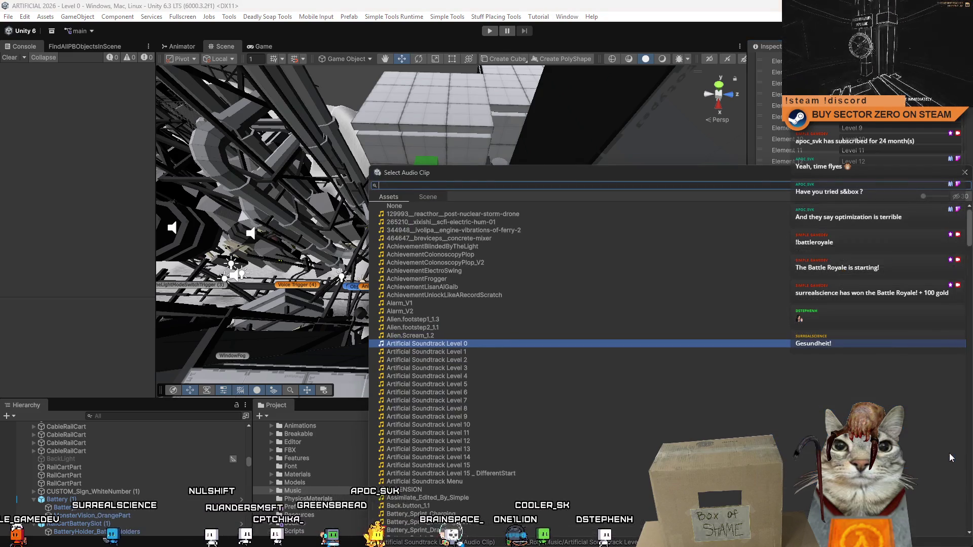
{"action": "double_click", "coordinate": [479, 403]}
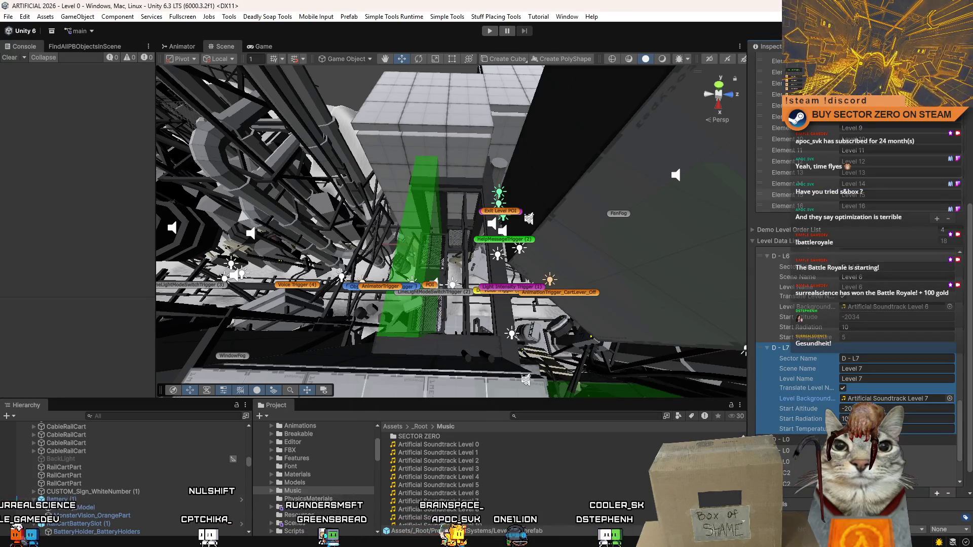
Step: Expand the following D - L0 entries and rename the next sector D - L8
{"action": "left_click", "coordinate": [776, 439]}
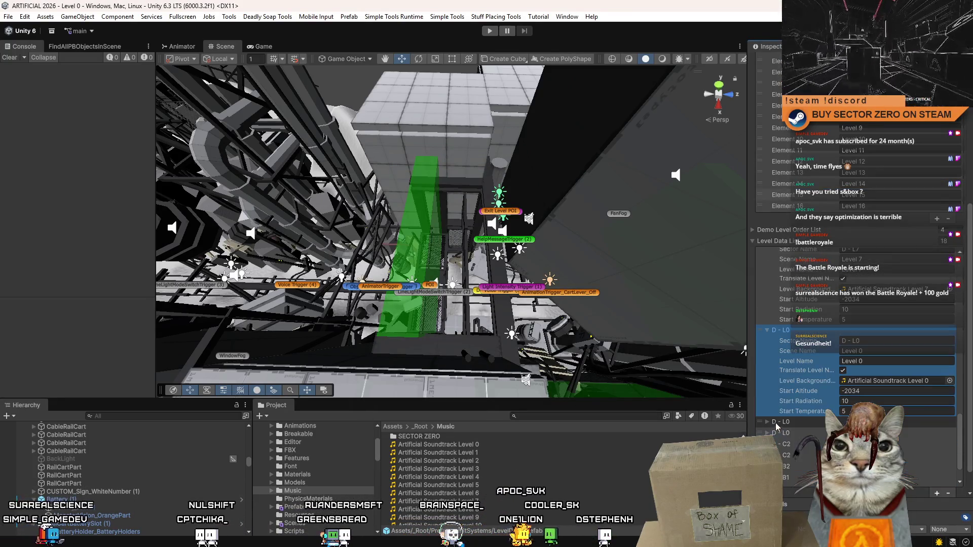
{"action": "left_click", "coordinate": [766, 423]}
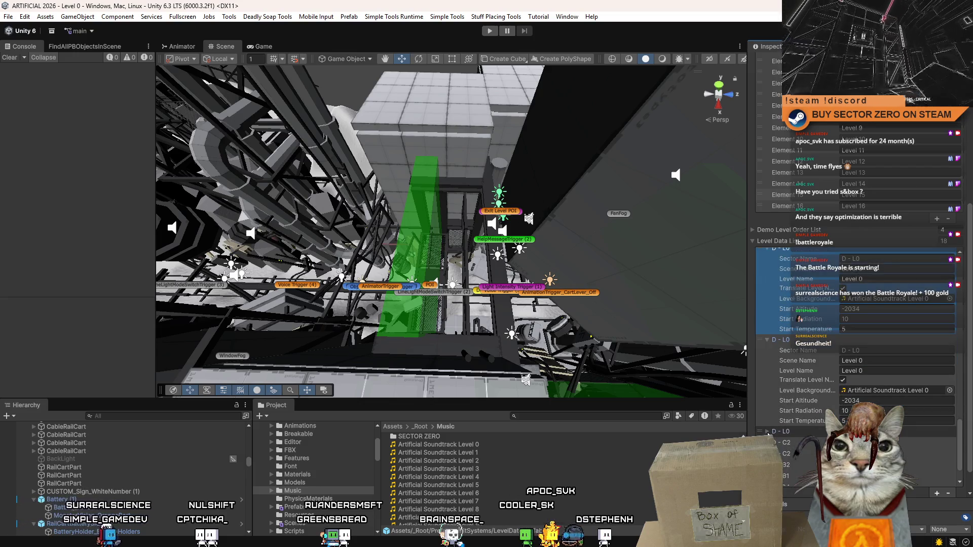
{"action": "left_click", "coordinate": [768, 431]}
{"action": "scroll", "coordinate": [871, 333], "scroll_direction": "up", "scroll_amount": 1}
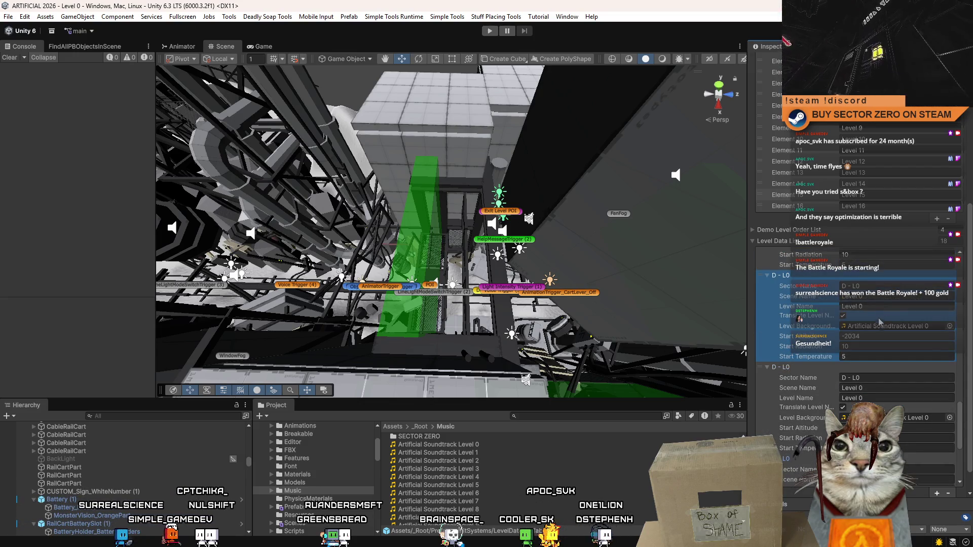
{"action": "scroll", "coordinate": [878, 318], "scroll_direction": "up", "scroll_amount": 2}
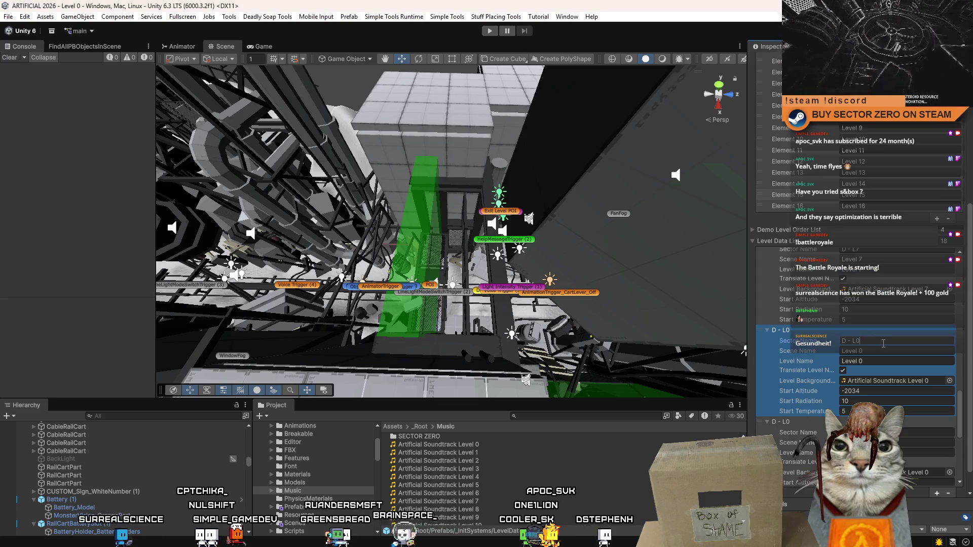
{"action": "key", "text": "BackSpace"}
{"action": "type", "text": "8"}
{"action": "key", "text": "Tab"}
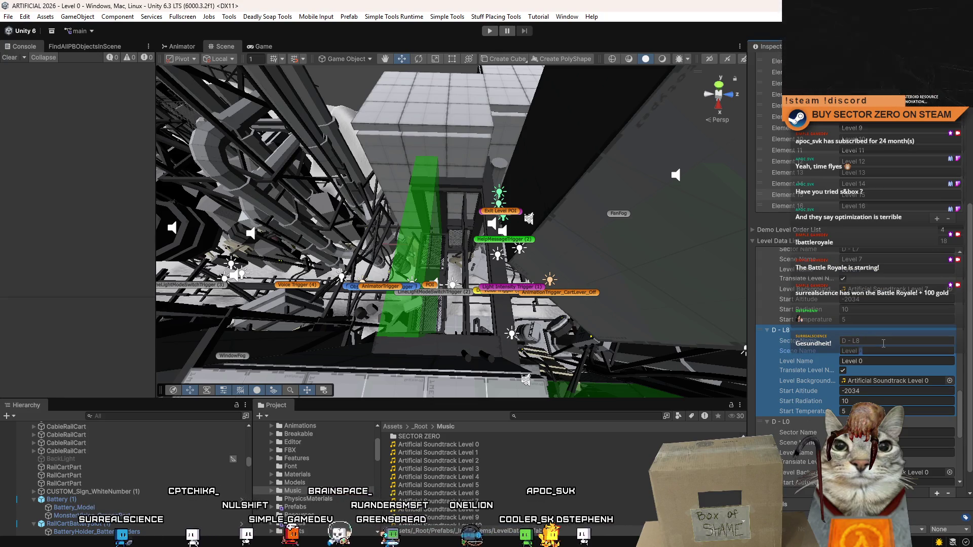
{"action": "key", "text": "Tab"}
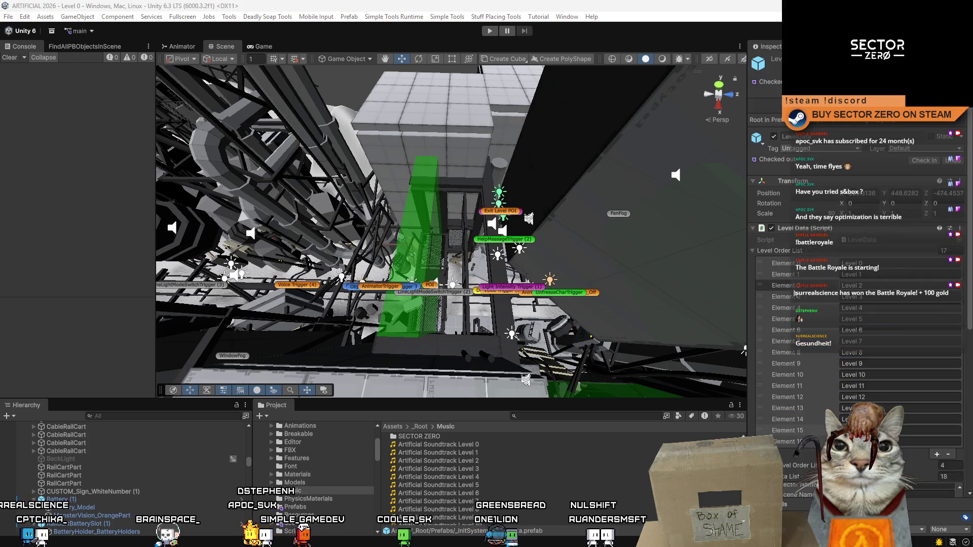
Step: Edit D - L8's level name and assign Artificial Soundtrack Level 8
{"action": "scroll", "coordinate": [967, 324], "scroll_direction": "down", "scroll_amount": 5}
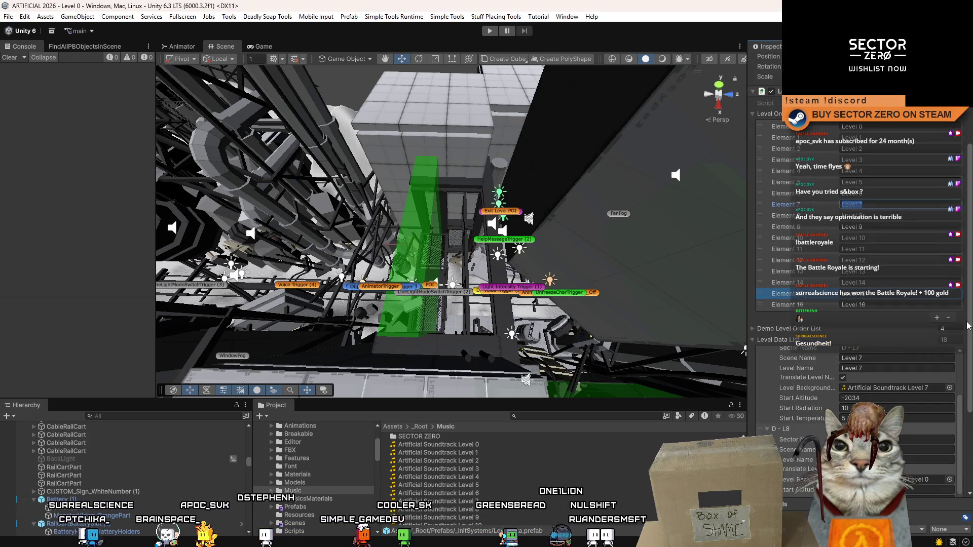
{"action": "scroll", "coordinate": [968, 326], "scroll_direction": "down", "scroll_amount": 5}
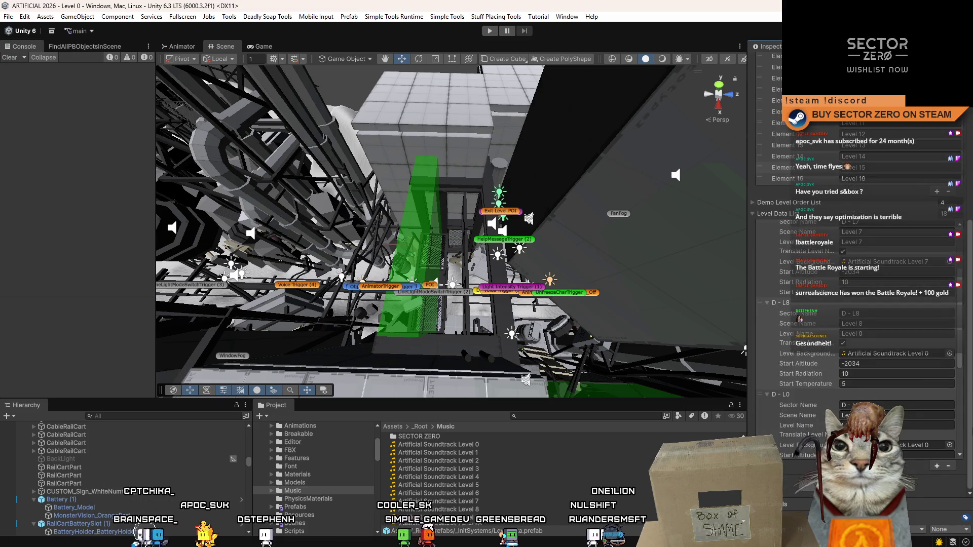
{"action": "left_click", "coordinate": [901, 334]}
{"action": "type", "text": "8"}
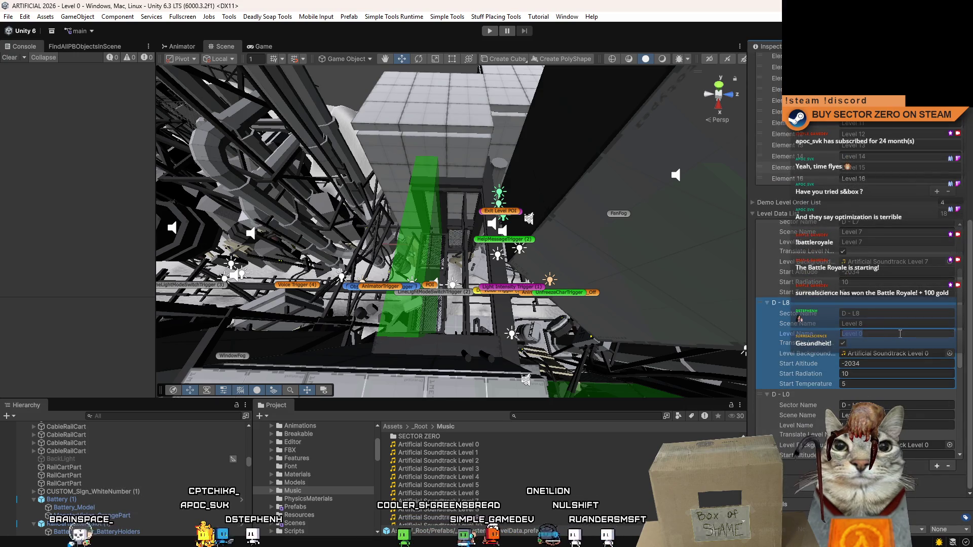
{"action": "left_click", "coordinate": [950, 354]}
{"action": "double_click", "coordinate": [478, 406]}
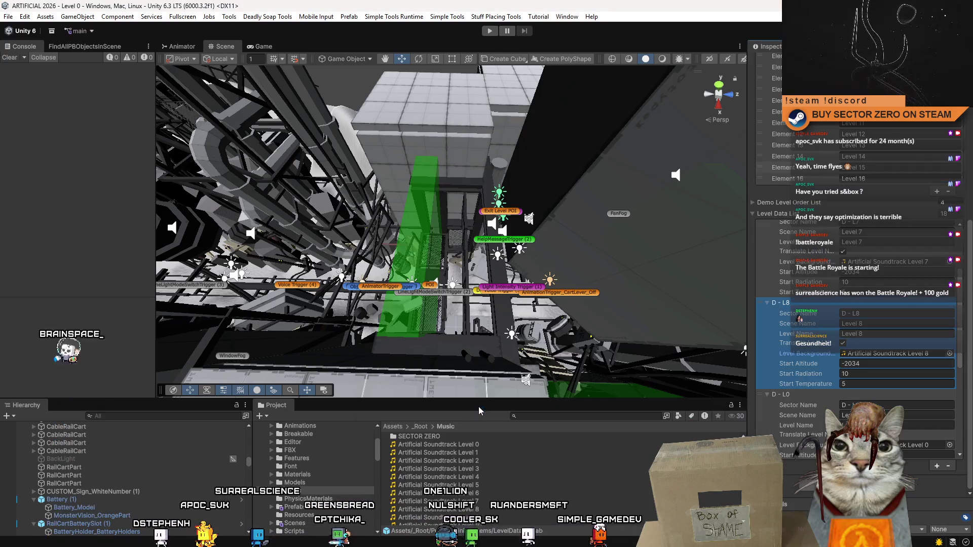
Step: Rename the next sector D - L9 and assign Artificial Soundtrack Level 9
{"action": "left_click", "coordinate": [882, 405]}
{"action": "key", "text": "BackSpace"}
{"action": "type", "text": "9"}
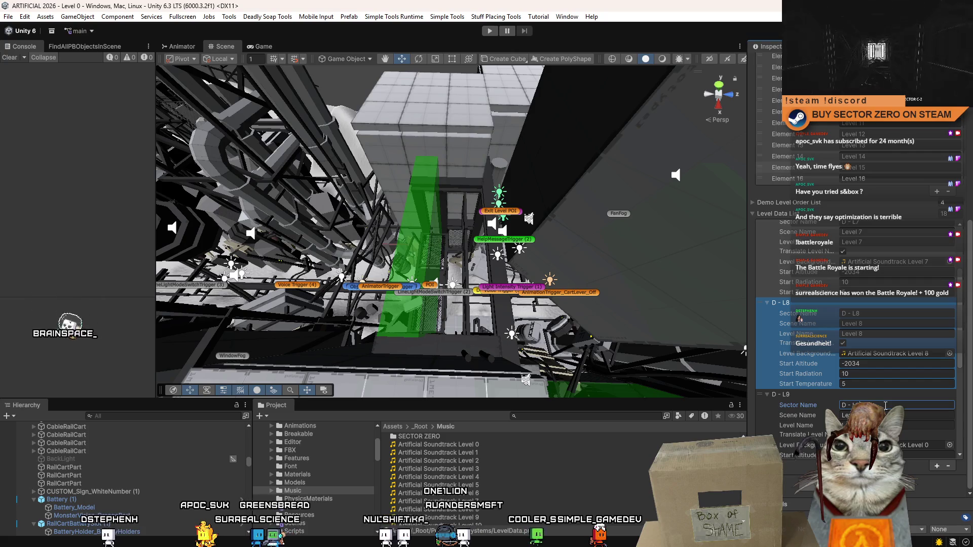
{"action": "left_click", "coordinate": [882, 415]}
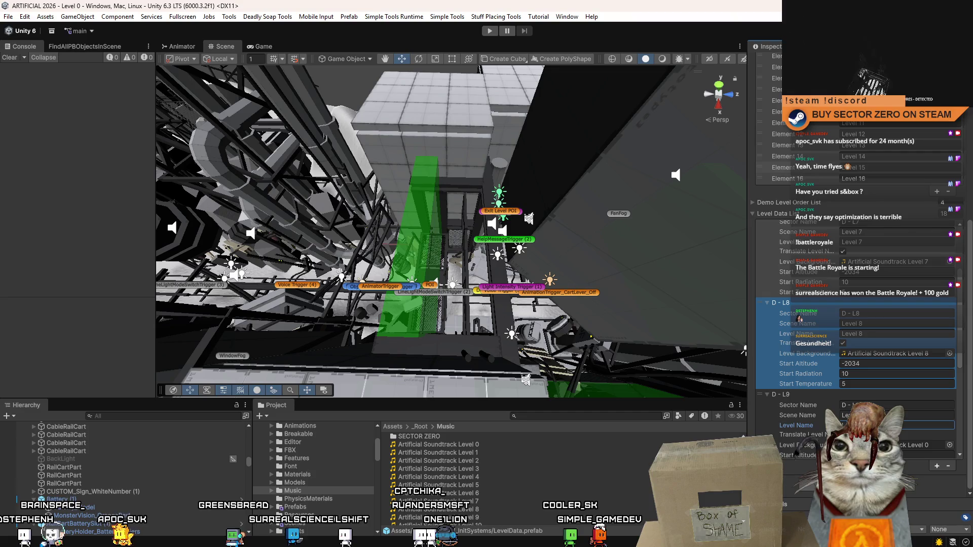
{"action": "left_click", "coordinate": [949, 445]}
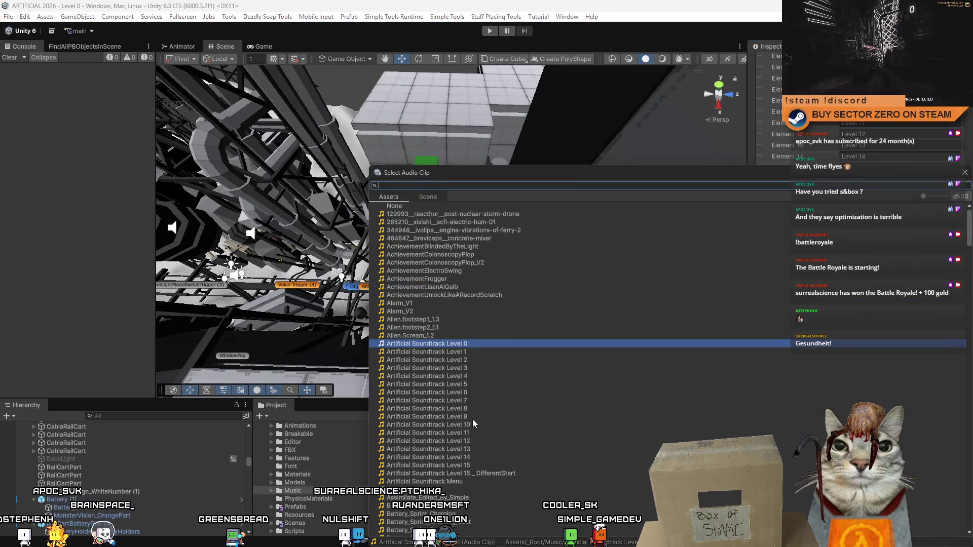
{"action": "double_click", "coordinate": [472, 417]}
{"action": "scroll", "coordinate": [880, 395], "scroll_direction": "down", "scroll_amount": 5}
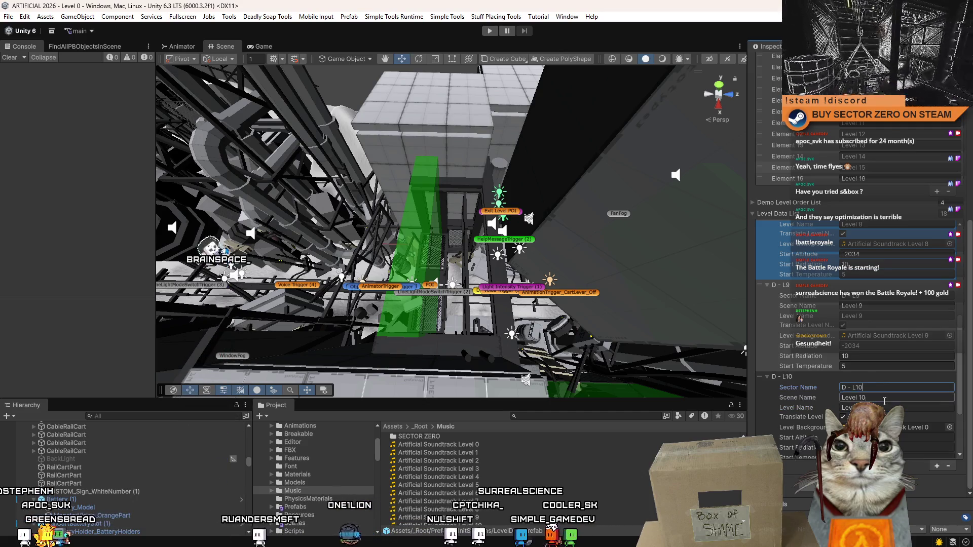
Step: Assign Artificial Soundtrack Level 10 to D - L10, then expand the two D - C2 entries below
{"action": "left_click", "coordinate": [949, 428]}
{"action": "double_click", "coordinate": [484, 429]}
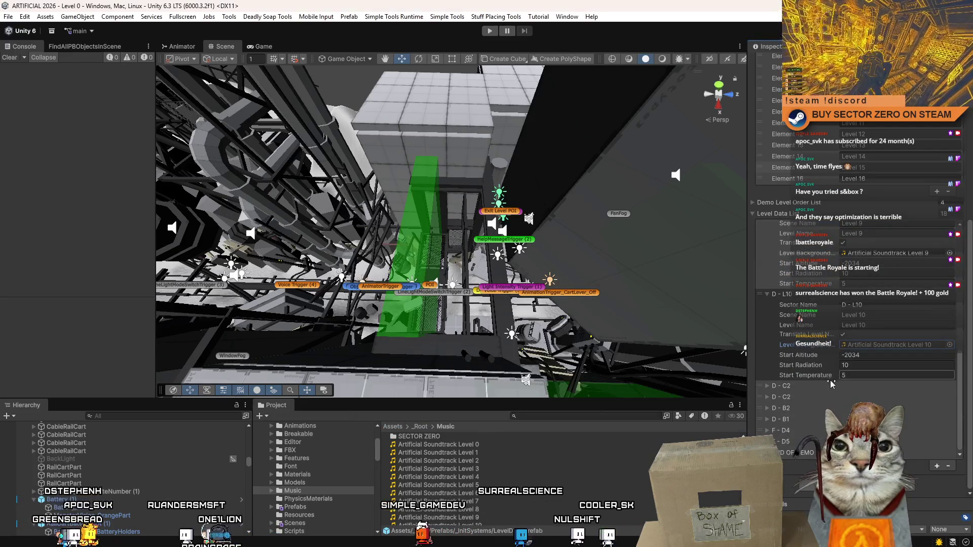
{"action": "left_click", "coordinate": [766, 386]}
{"action": "scroll", "coordinate": [767, 387], "scroll_direction": "down", "scroll_amount": 4}
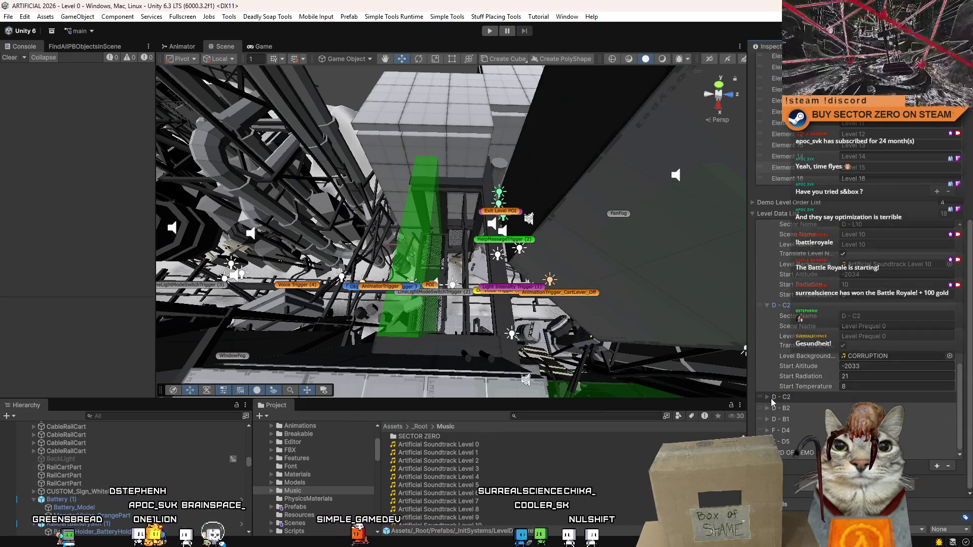
{"action": "left_click", "coordinate": [768, 399]}
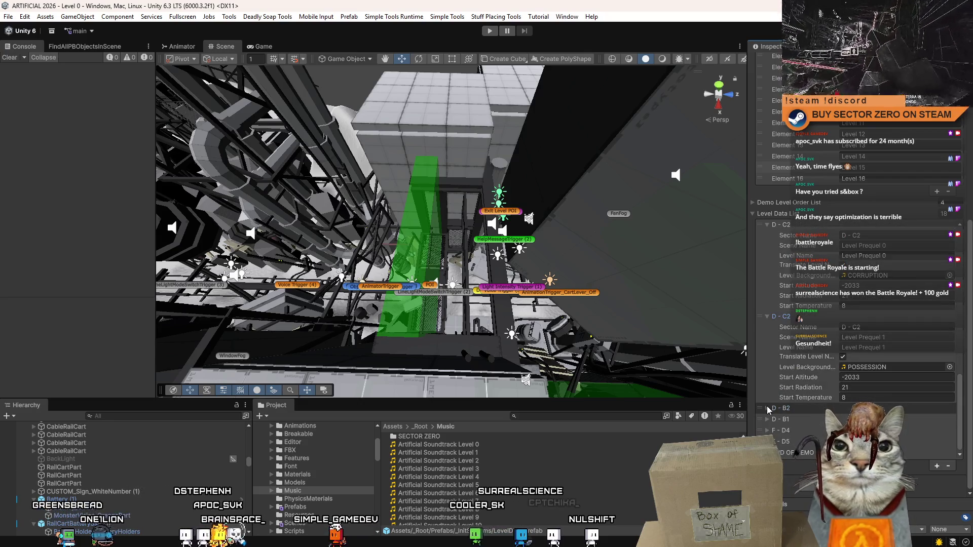
Step: Collapse and re-expand the D - L10 entry and bring up its context menu
{"action": "scroll", "coordinate": [780, 335], "scroll_direction": "up", "scroll_amount": 3}
{"action": "scroll", "coordinate": [781, 339], "scroll_direction": "up", "scroll_amount": 3}
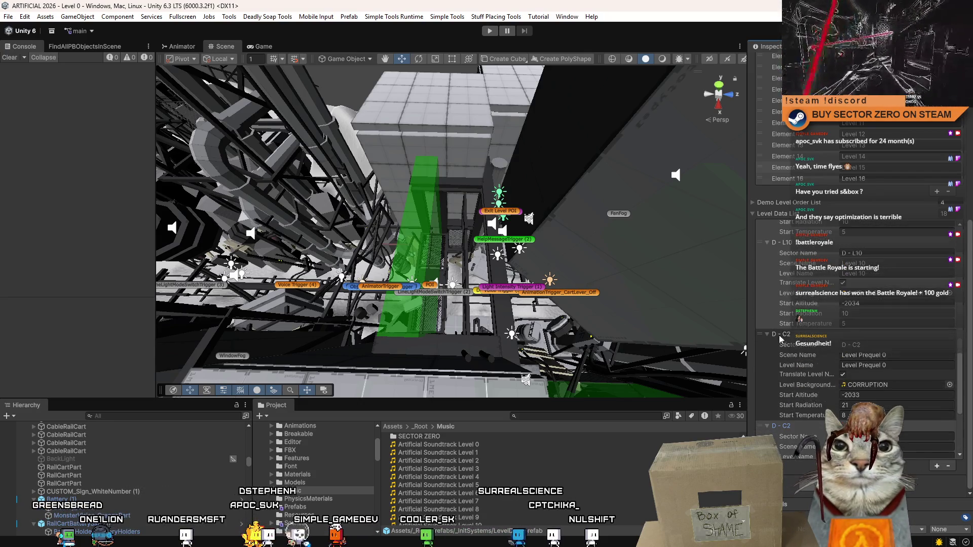
{"action": "scroll", "coordinate": [767, 340], "scroll_direction": "up", "scroll_amount": 6}
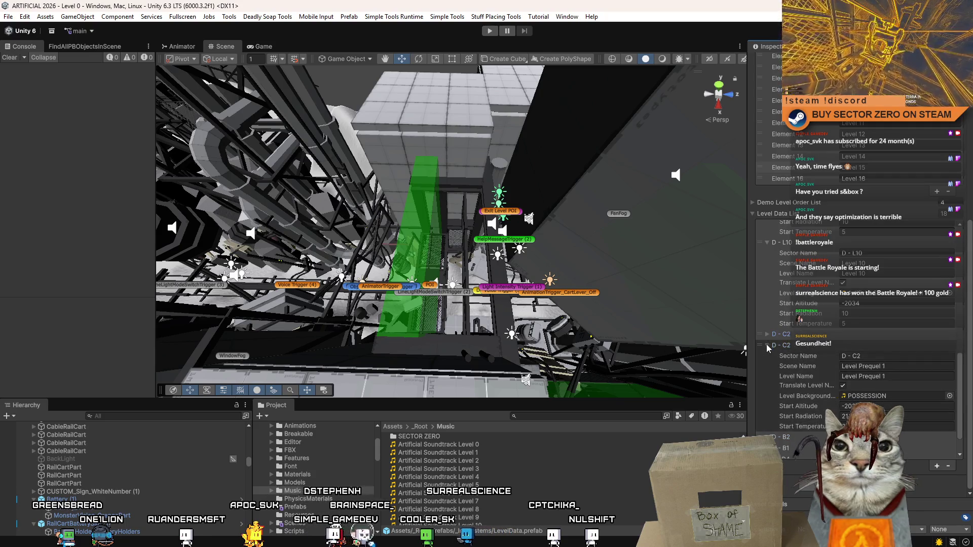
{"action": "left_click", "coordinate": [768, 349]}
{"action": "scroll", "coordinate": [768, 348], "scroll_direction": "up", "scroll_amount": 1}
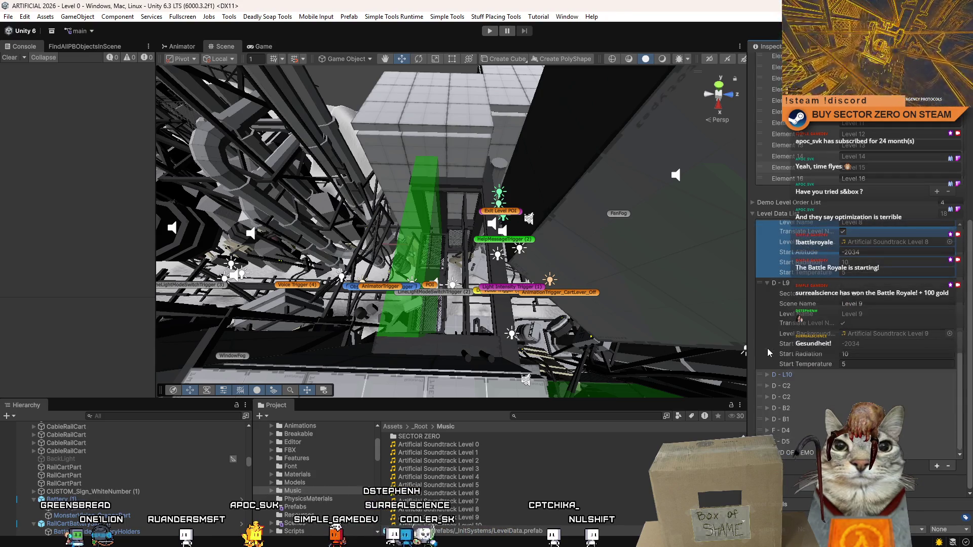
{"action": "left_click", "coordinate": [766, 375]}
{"action": "scroll", "coordinate": [765, 375], "scroll_direction": "down", "scroll_amount": 3}
{"action": "right_click", "coordinate": [797, 295]}
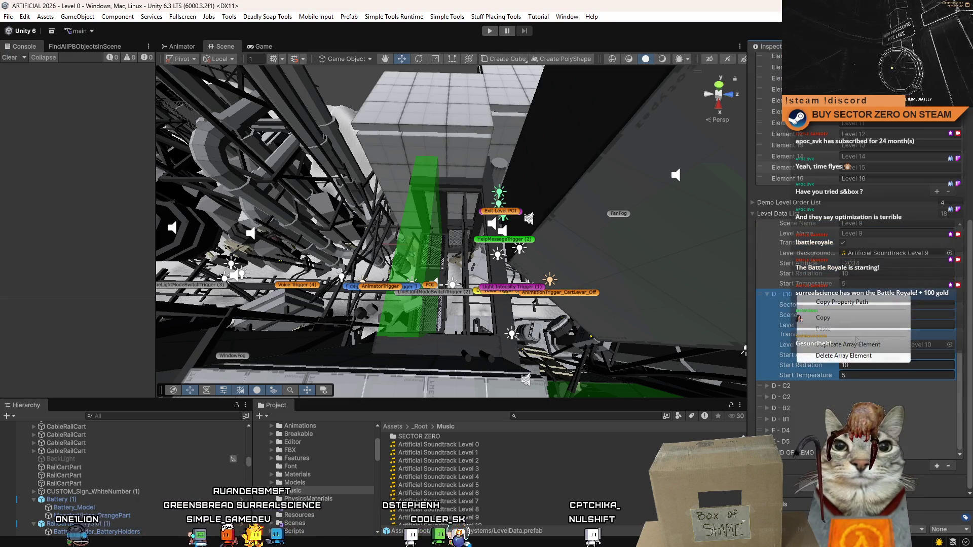
Step: Duplicate the D - L10 array element twice
{"action": "left_click", "coordinate": [867, 348]}
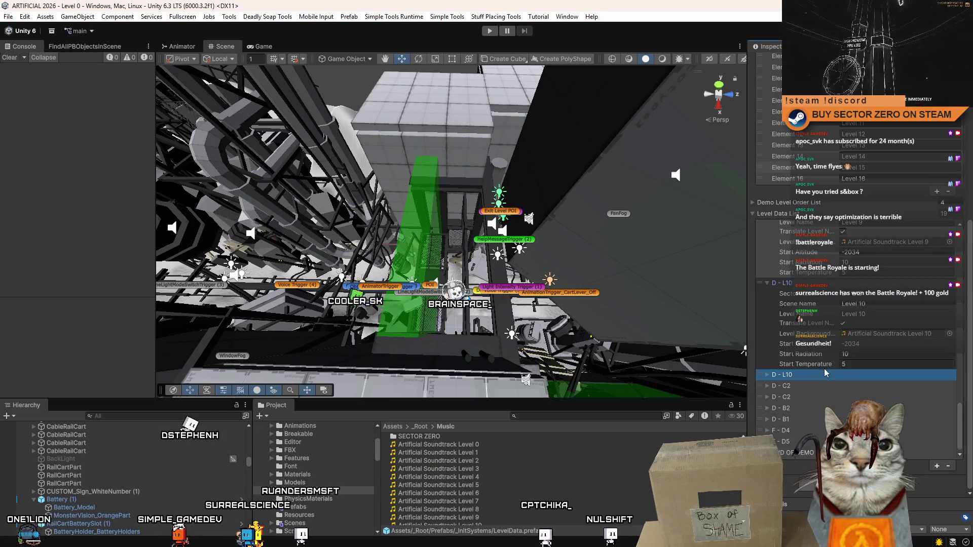
{"action": "left_click", "coordinate": [769, 376]}
{"action": "right_click", "coordinate": [785, 379]}
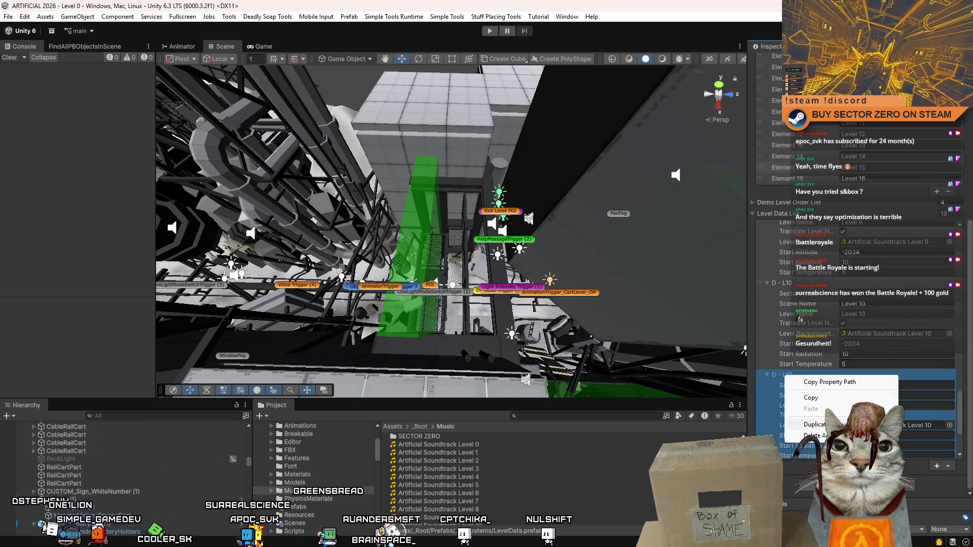
{"action": "left_click", "coordinate": [830, 396]}
Step: Scroll through the Level Data list to review the duplicated D - L10 entries
{"action": "scroll", "coordinate": [964, 309], "scroll_direction": "up", "scroll_amount": 2}
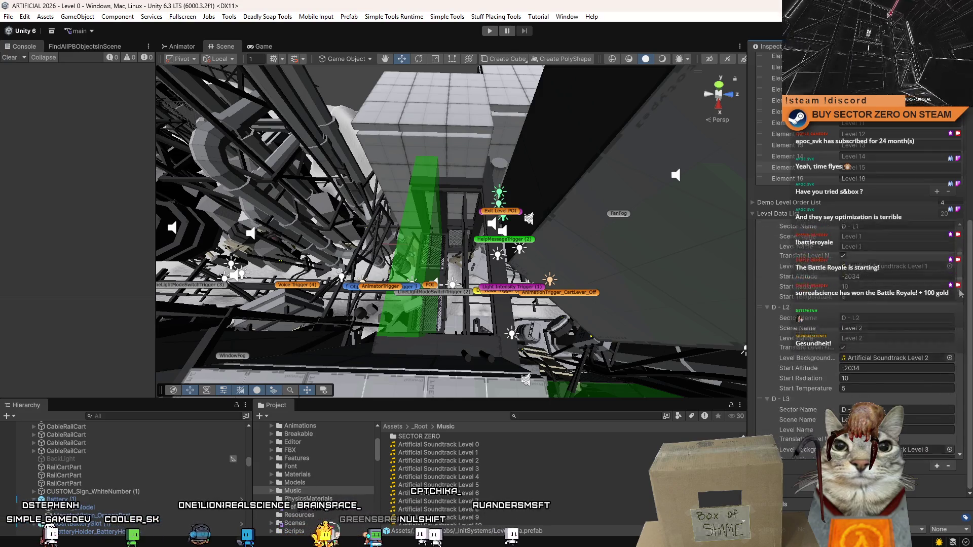
{"action": "left_click_drag", "start_coordinate": [964, 309], "coordinate": [958, 268]}
{"action": "scroll", "coordinate": [958, 269], "scroll_direction": "up", "scroll_amount": 4}
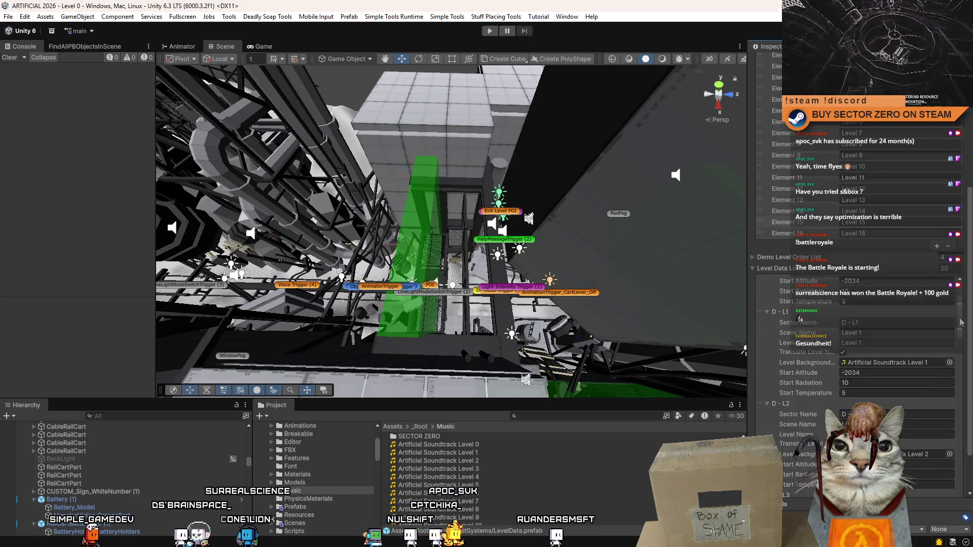
{"action": "left_click_drag", "start_coordinate": [968, 303], "coordinate": [958, 482]}
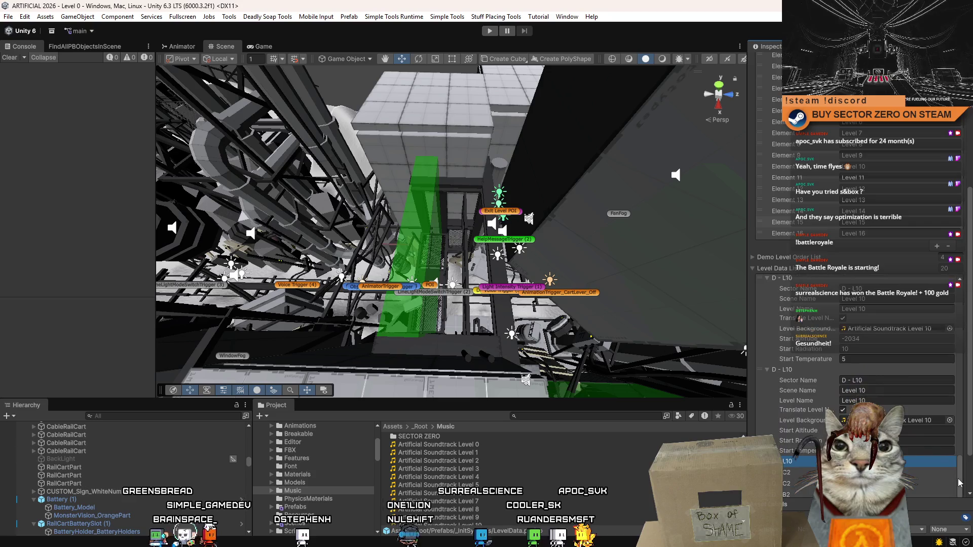
{"action": "scroll", "coordinate": [810, 430], "scroll_direction": "down", "scroll_amount": 2}
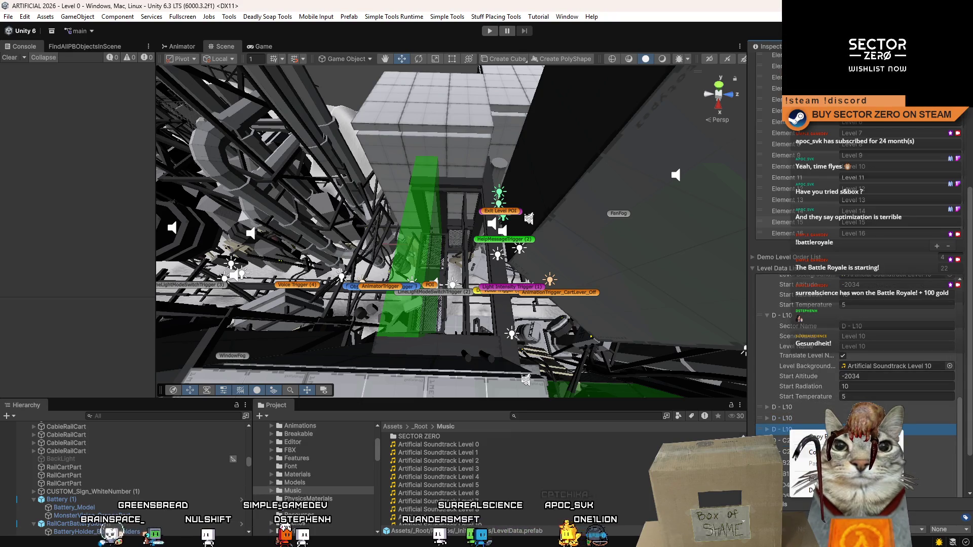
{"action": "right_click", "coordinate": [793, 434]}
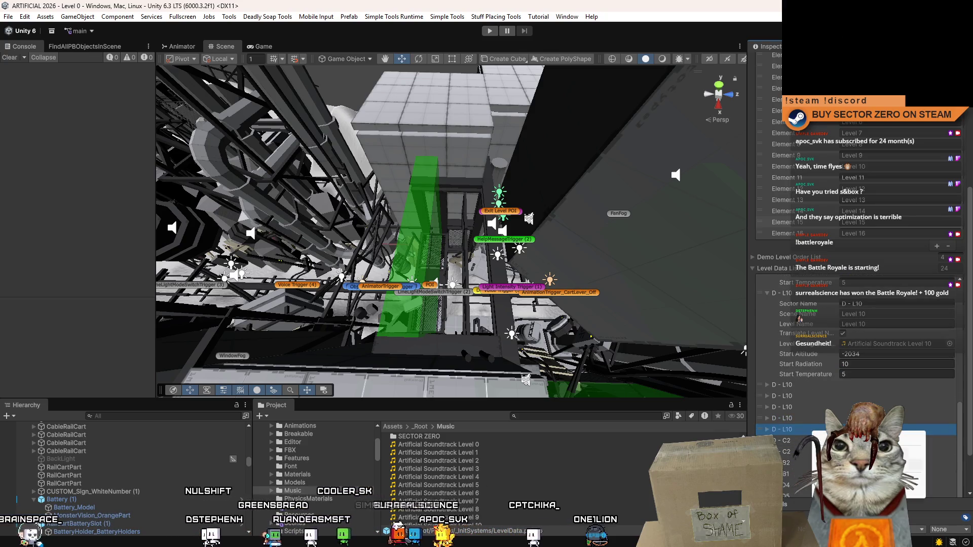
{"action": "scroll", "coordinate": [945, 453], "scroll_direction": "down", "scroll_amount": 1}
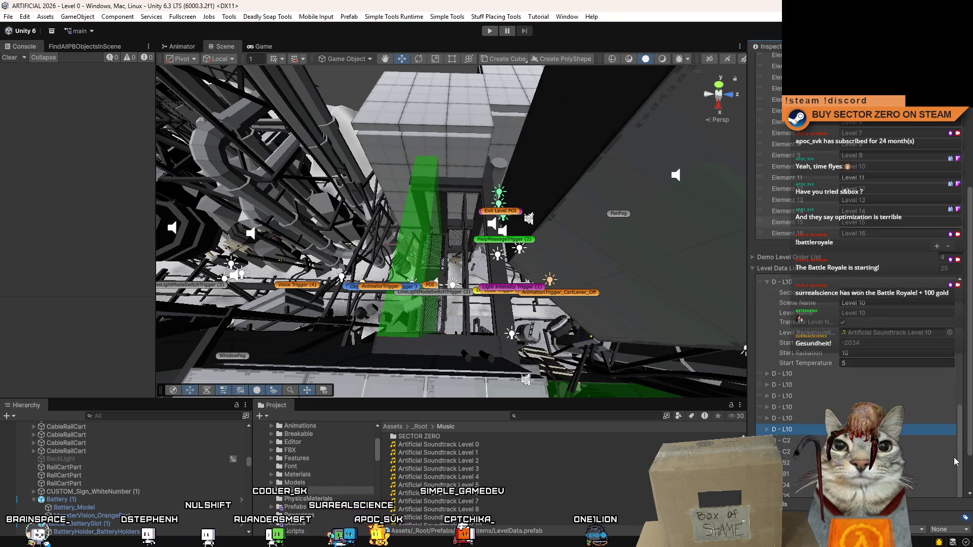
{"action": "scroll", "coordinate": [960, 421], "scroll_direction": "up", "scroll_amount": 8}
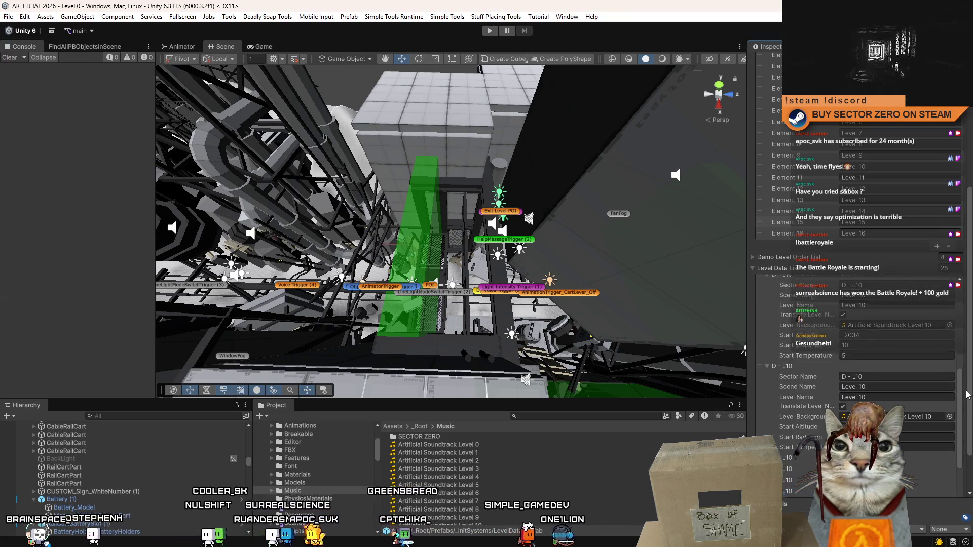
{"action": "left_click_drag", "start_coordinate": [964, 374], "coordinate": [958, 447]}
Step: Make the first copy D - L11 with scene Level 11 and Artificial Soundtrack Level 11
{"action": "left_click", "coordinate": [891, 335]}
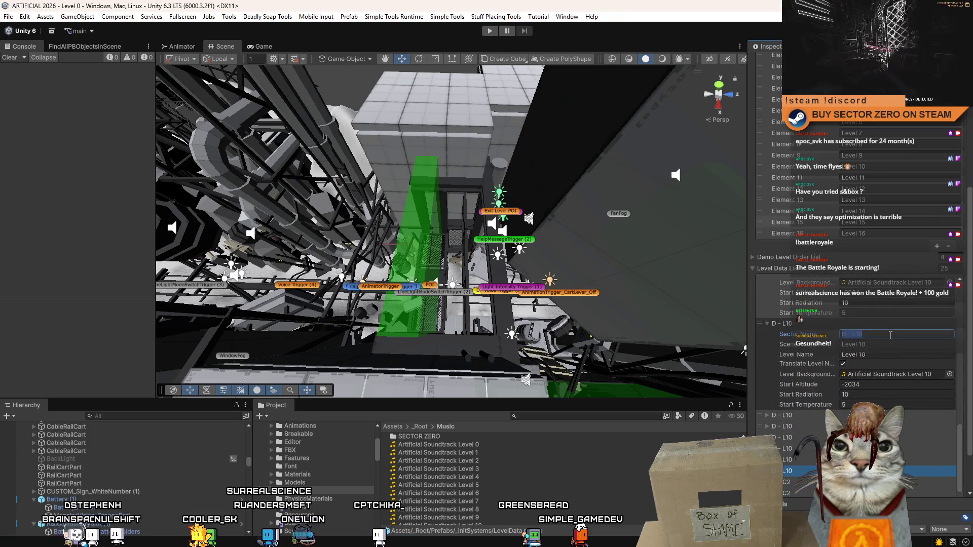
{"action": "type", "text": "1"}
{"action": "left_click", "coordinate": [894, 343]}
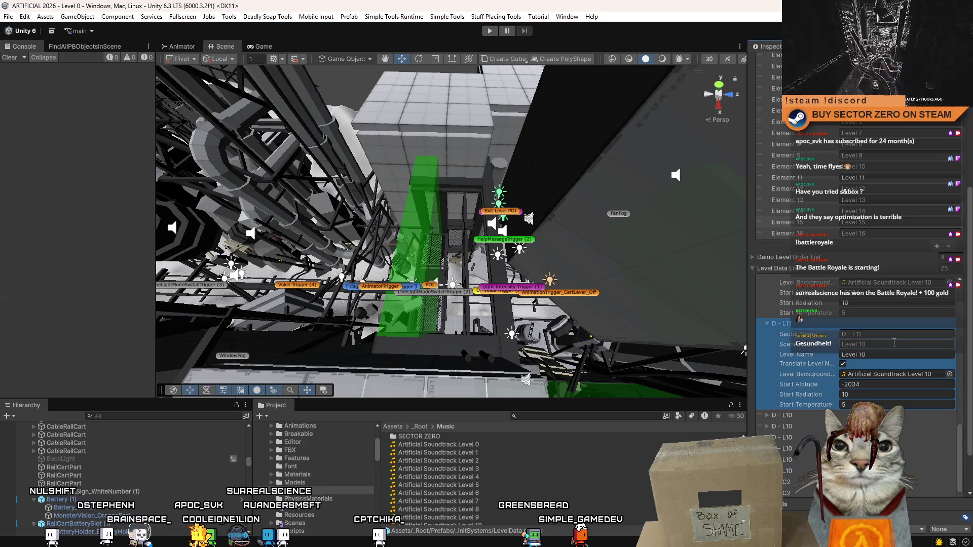
{"action": "key", "text": "BackSpace"}
{"action": "type", "text": "1"}
{"action": "key", "text": "Tab"}
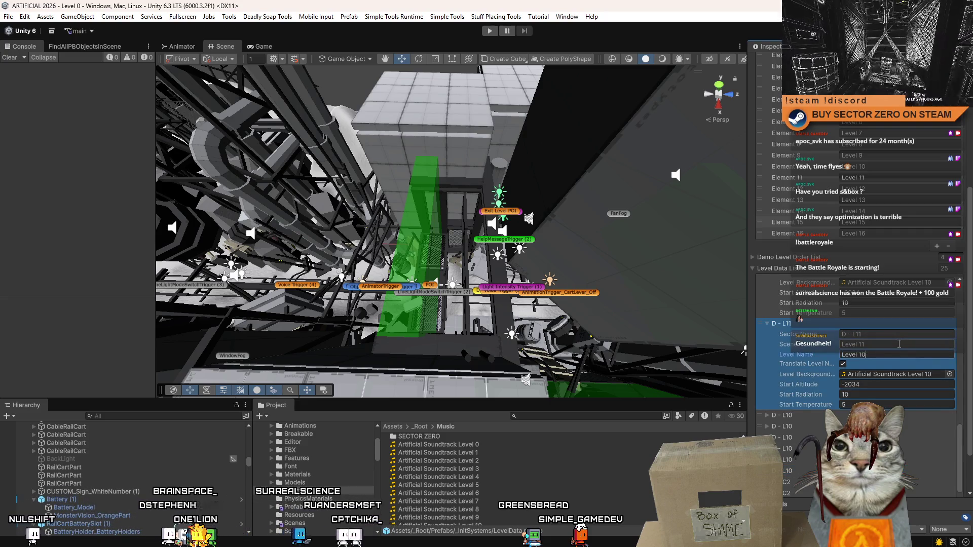
{"action": "left_click", "coordinate": [949, 374]}
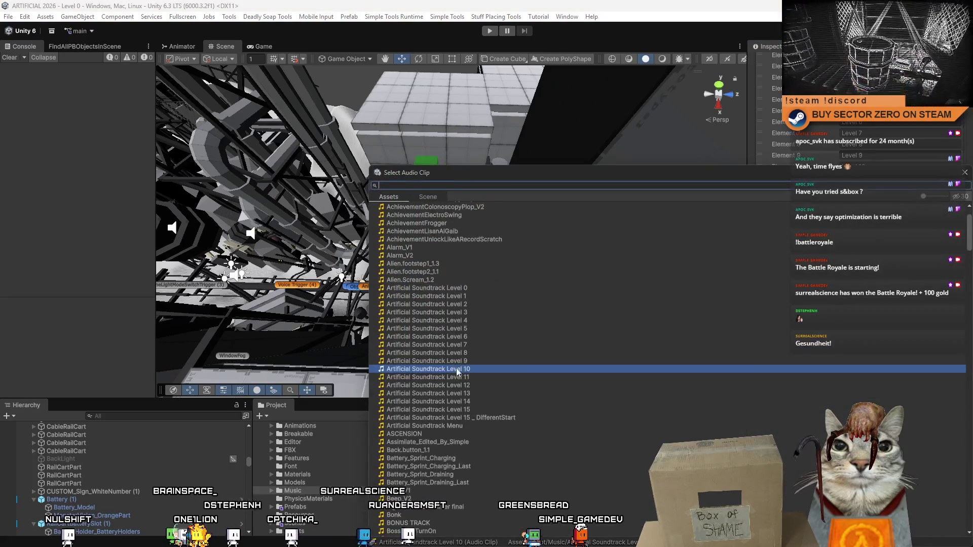
{"action": "double_click", "coordinate": [431, 345]}
Step: Expand the next D - L10 copy and assign Artificial Soundtrack Level 12
{"action": "left_click", "coordinate": [781, 417]}
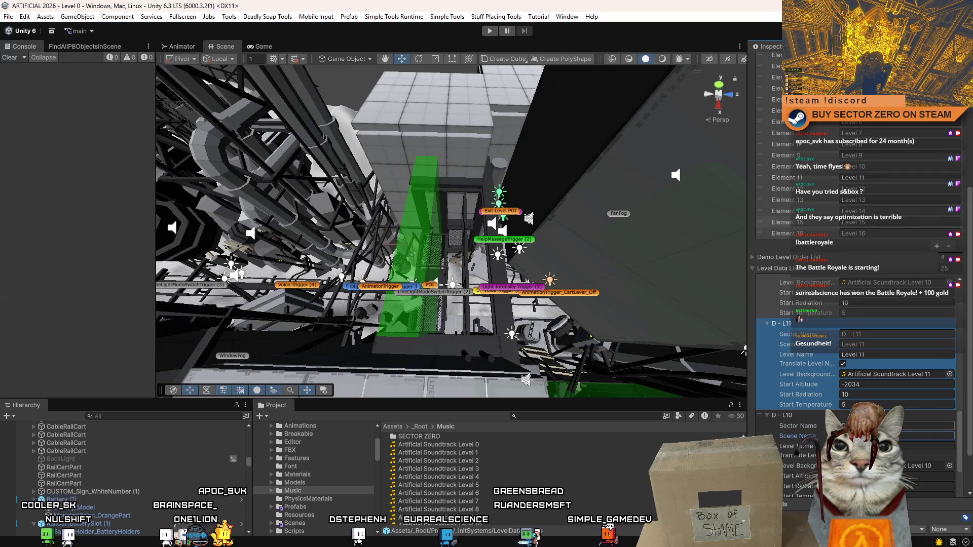
{"action": "left_click", "coordinate": [897, 446]}
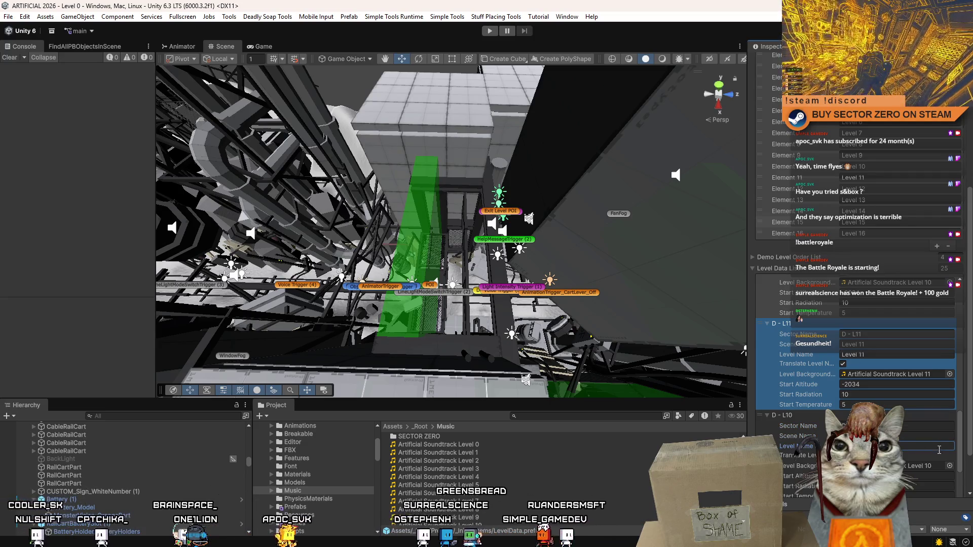
{"action": "left_click", "coordinate": [949, 466]}
{"action": "double_click", "coordinate": [488, 385]}
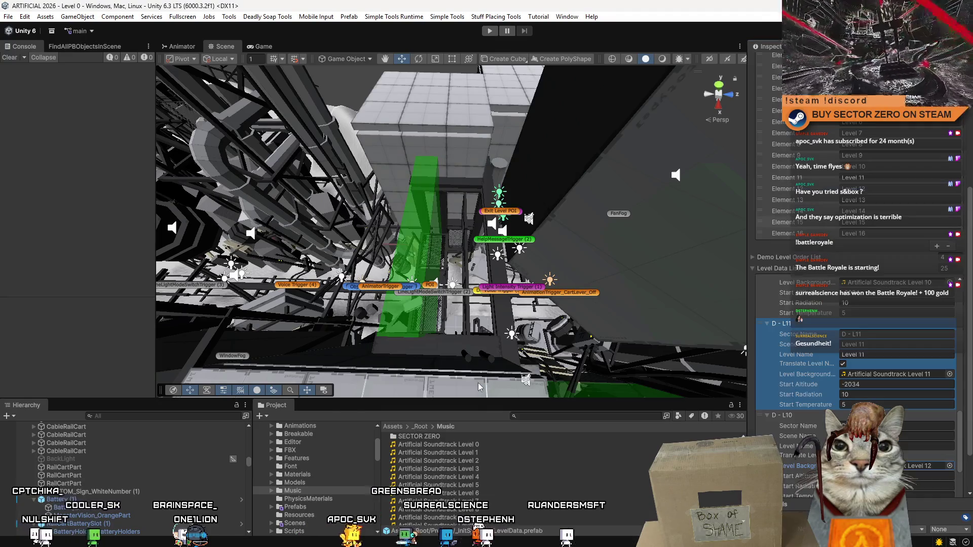
Step: Expand the following D - L10 entry and start editing its scene name
{"action": "left_click", "coordinate": [766, 425]}
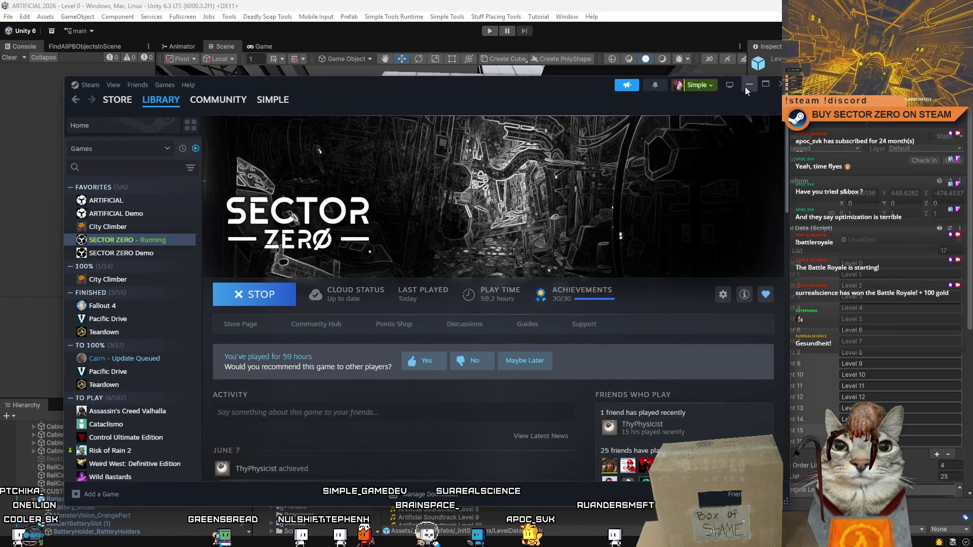
{"action": "left_click", "coordinate": [749, 87]}
{"action": "scroll", "coordinate": [917, 390], "scroll_direction": "down", "scroll_amount": 10}
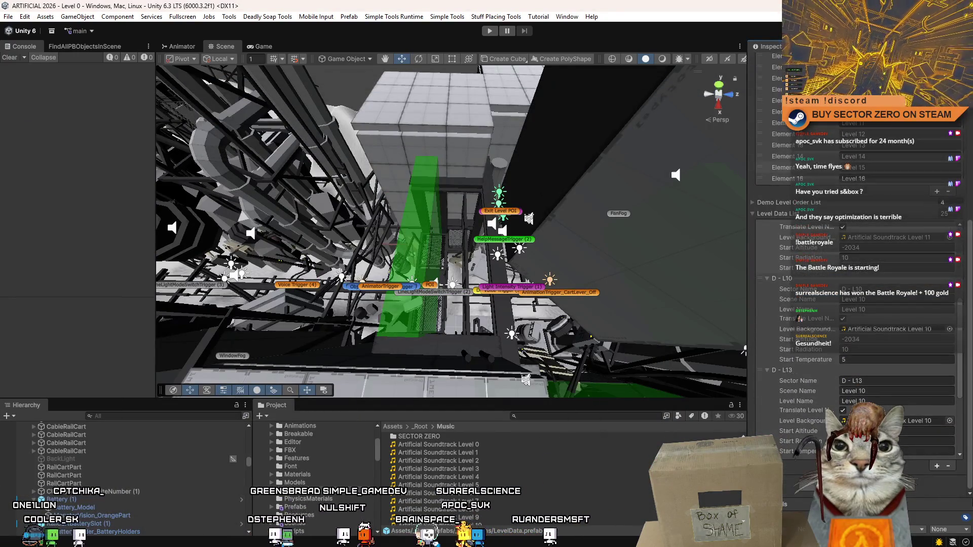
{"action": "left_click", "coordinate": [904, 392]}
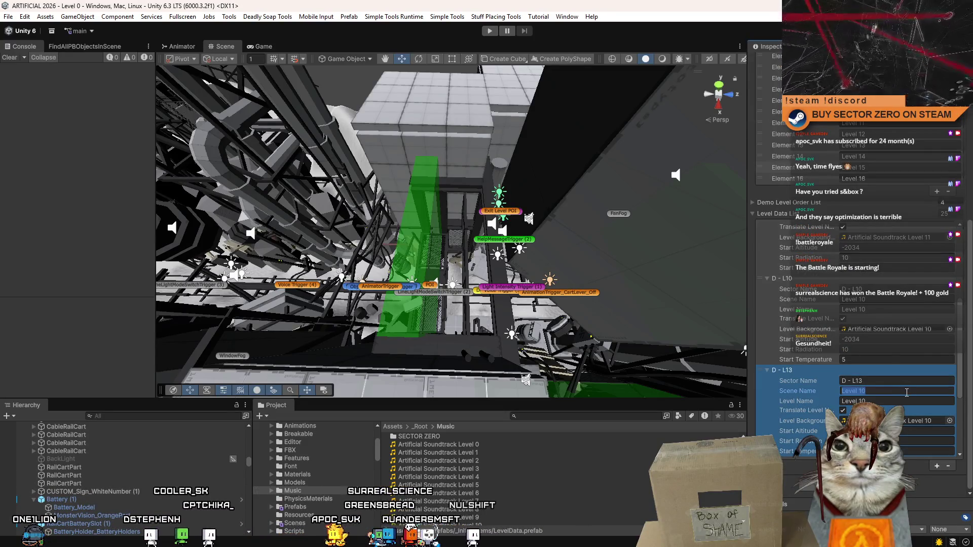
Step: Rename the first duplicated entry to Level 12 and give it the Artificial Soundtrack Level 12 background
{"action": "left_click", "coordinate": [907, 300]}
{"action": "mouse_move", "coordinate": [962, 350]}
{"action": "left_mouse_down"}
{"action": "mouse_move", "coordinate": [964, 336]}
{"action": "mouse_move", "coordinate": [963, 389]}
{"action": "left_mouse_up"}
{"action": "left_click", "coordinate": [907, 329]}
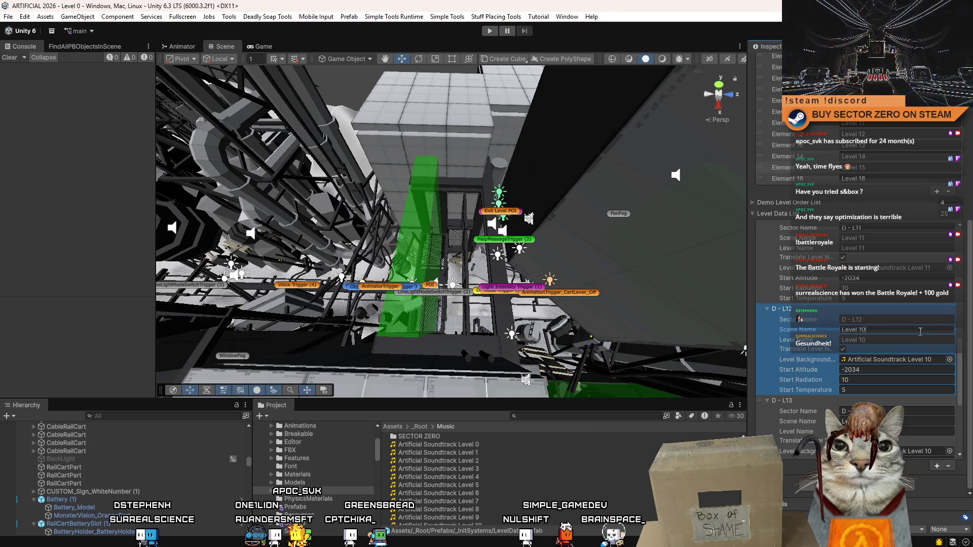
{"action": "key", "text": "BackSpace"}
{"action": "type", "text": "2"}
{"action": "left_click", "coordinate": [913, 342]}
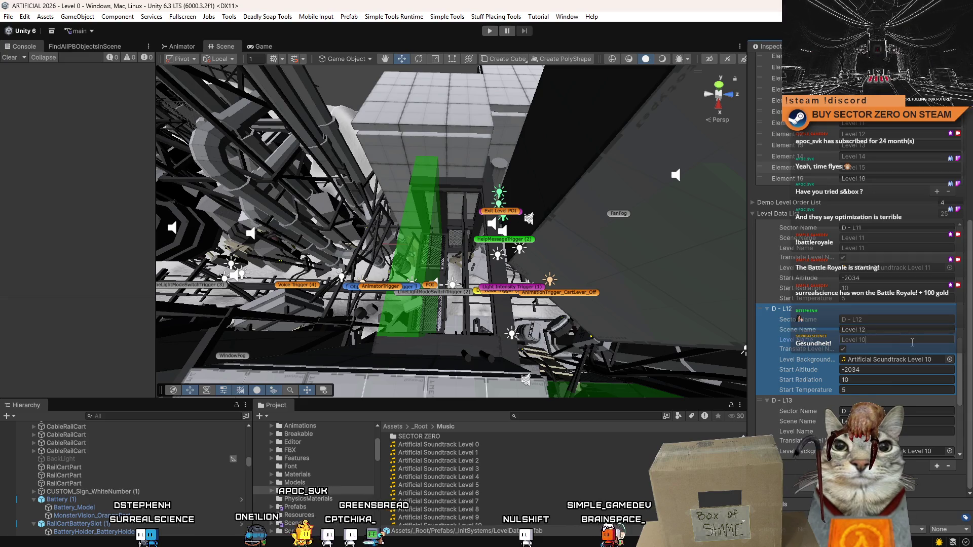
{"action": "type", "text": "2"}
{"action": "left_click", "coordinate": [950, 360]}
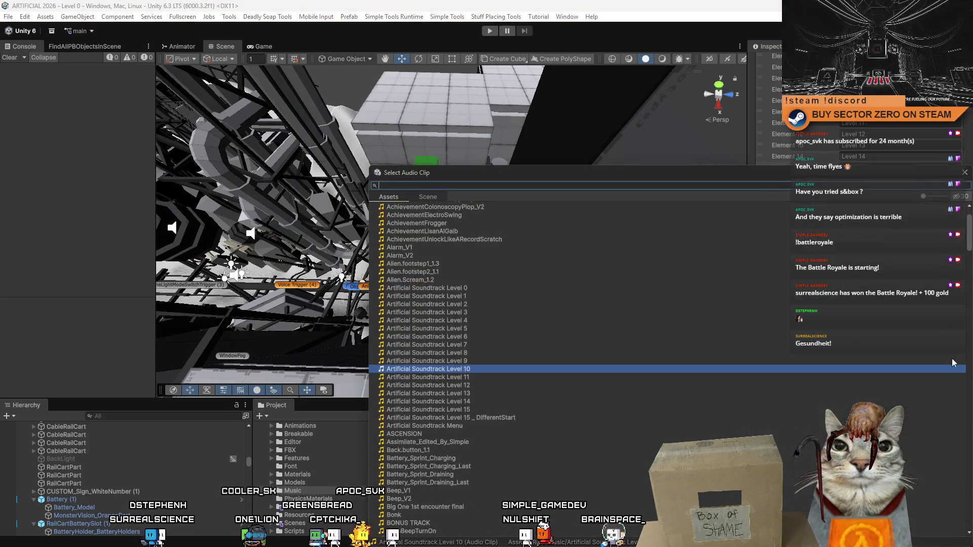
{"action": "double_click", "coordinate": [487, 385]}
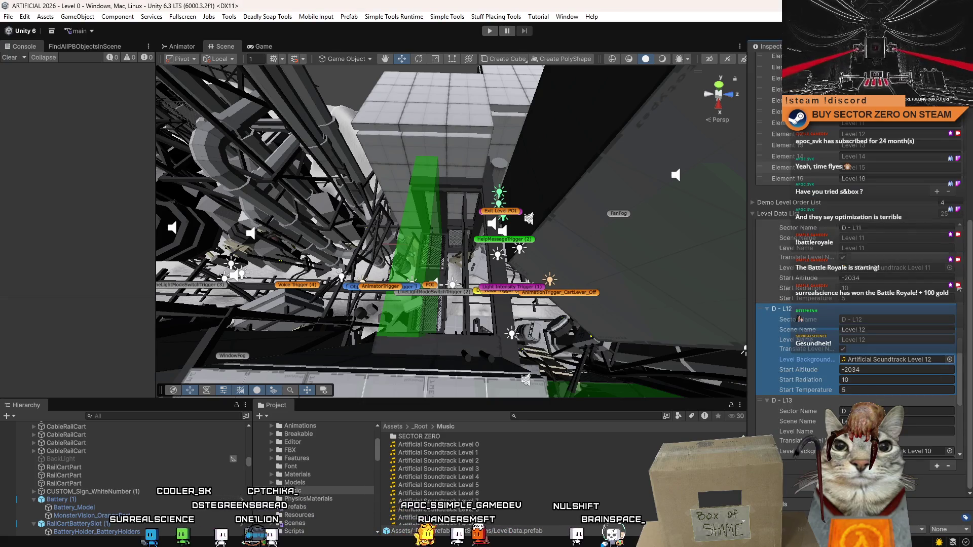
{"action": "mouse_move", "coordinate": [959, 359]}
{"action": "left_mouse_down"}
{"action": "mouse_move", "coordinate": [959, 312]}
{"action": "mouse_move", "coordinate": [961, 393]}
{"action": "left_mouse_up"}
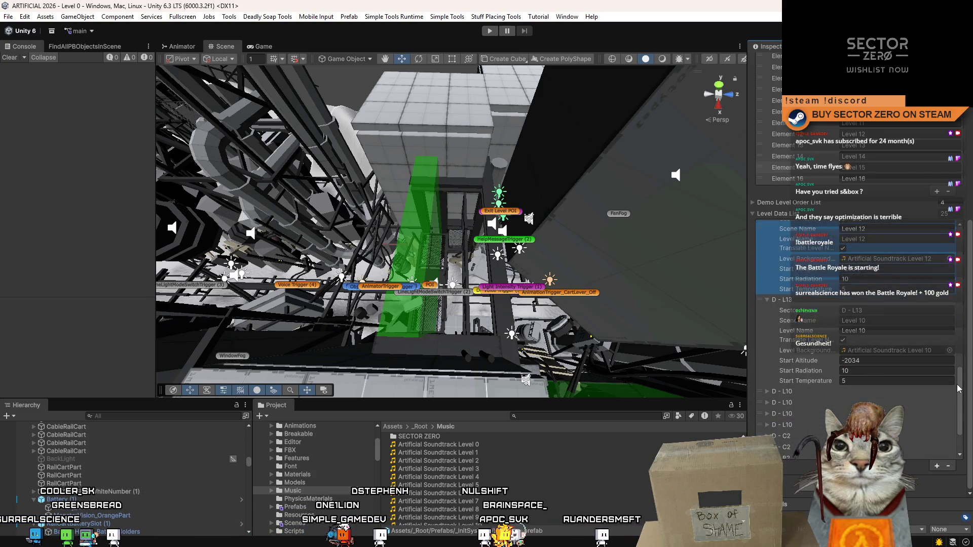
Step: Set entries D - L13 and D - L14 to their levels with Artificial Soundtrack Level 13 and 14
{"action": "double_click", "coordinate": [889, 306]}
{"action": "type", "text": "3"}
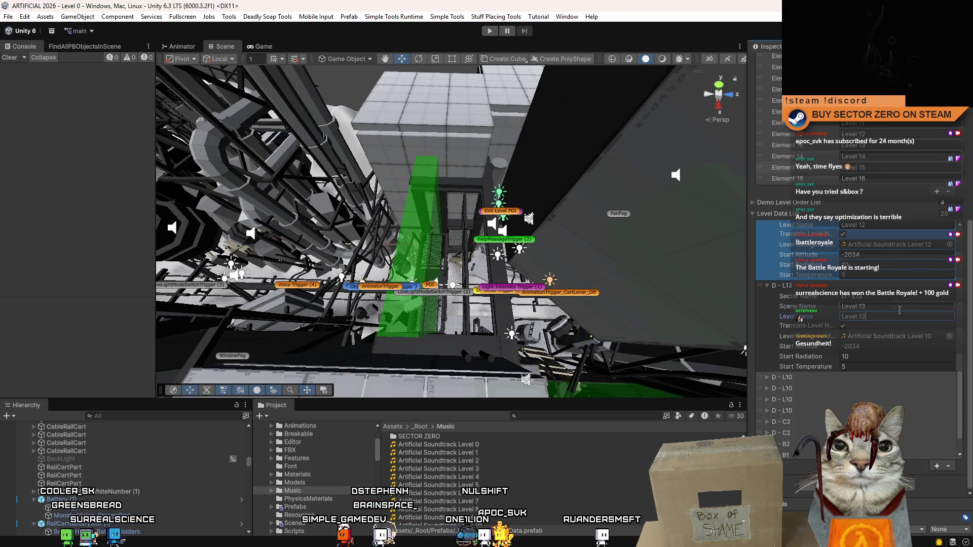
{"action": "left_click", "coordinate": [949, 337]}
{"action": "double_click", "coordinate": [497, 394]}
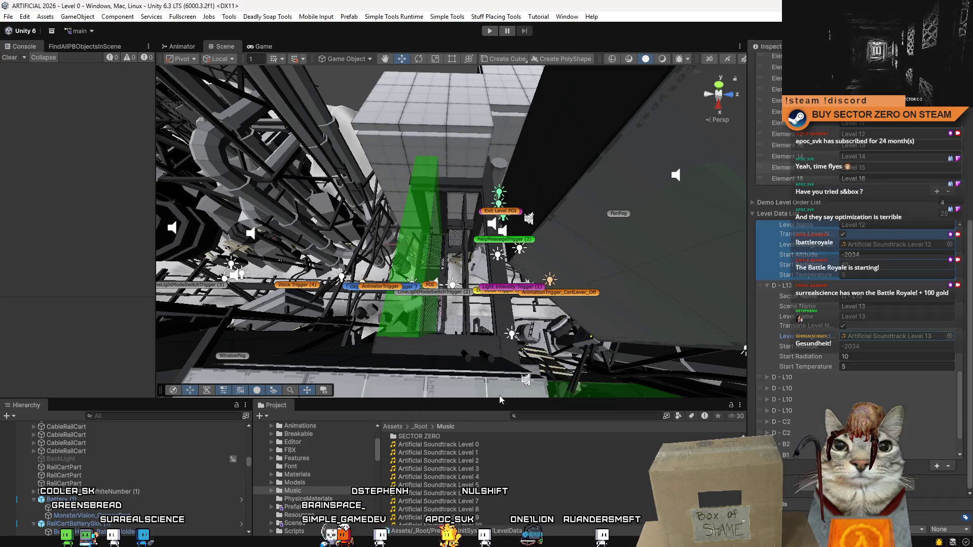
{"action": "left_click", "coordinate": [767, 378]}
{"action": "left_click", "coordinate": [877, 388]}
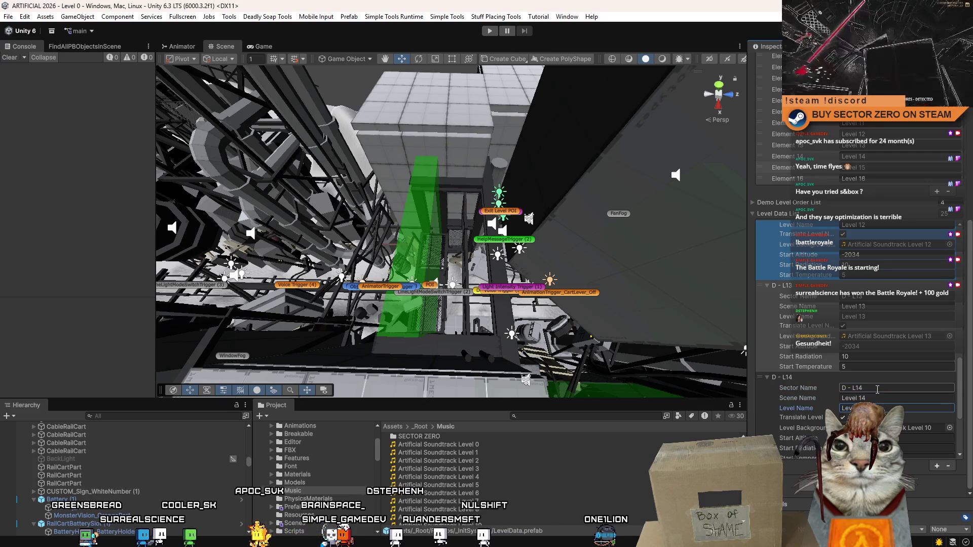
{"action": "left_click", "coordinate": [950, 428]}
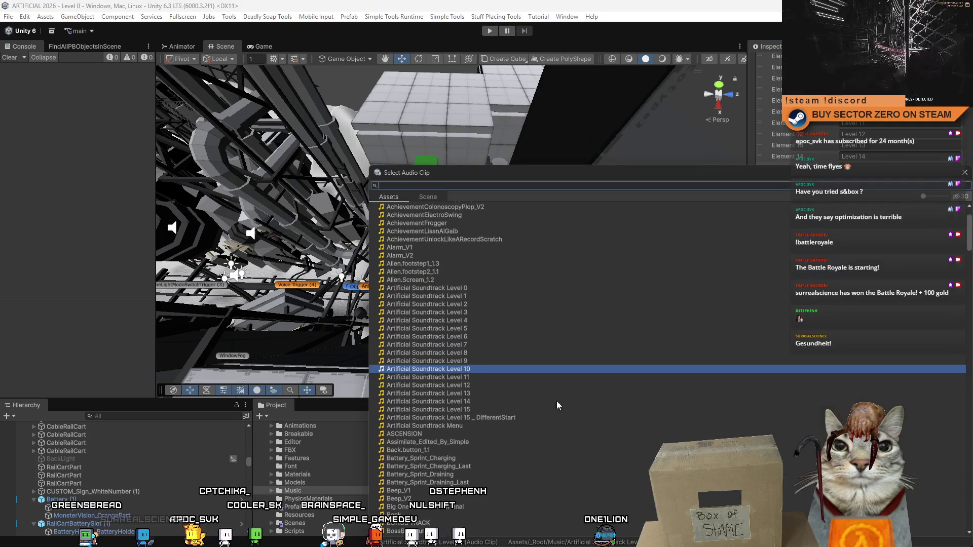
{"action": "double_click", "coordinate": [468, 401]}
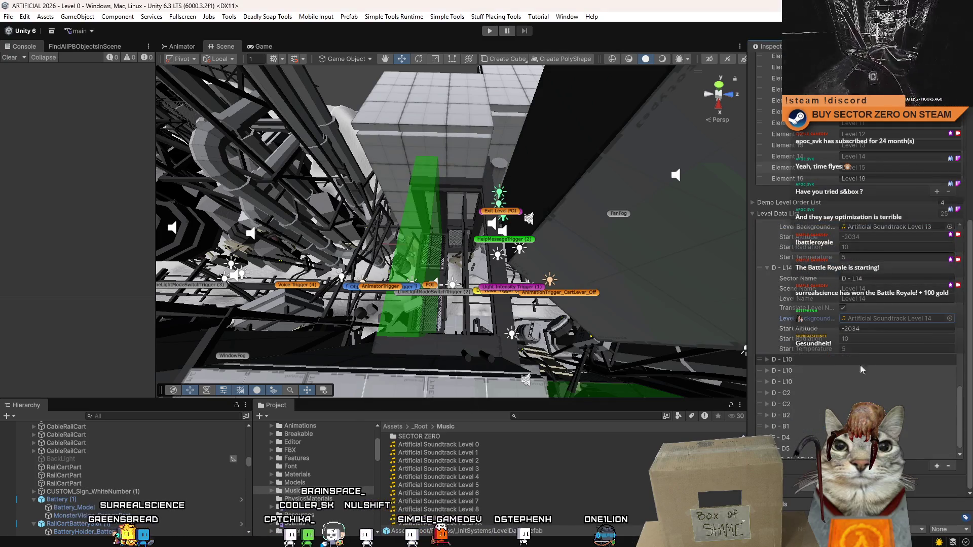
Step: Name the last entry D - L15 with scene and level 'Level 15' and Artificial Soundtrack Level 15
{"action": "left_click", "coordinate": [766, 360]}
{"action": "left_click", "coordinate": [898, 373]}
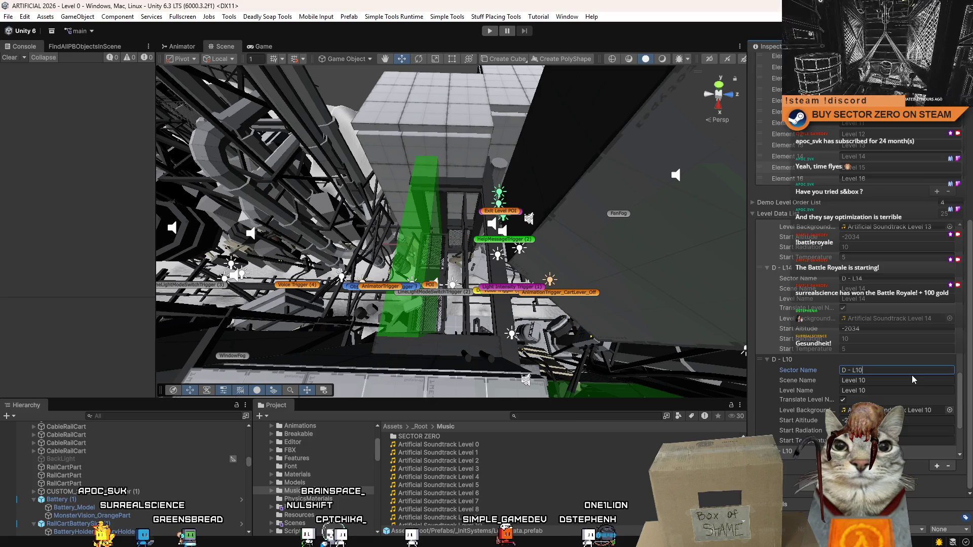
{"action": "key", "text": "BackSpace"}
{"action": "type", "text": "5"}
{"action": "key", "text": "Tab"}
{"action": "type", "text": "Level 15"}
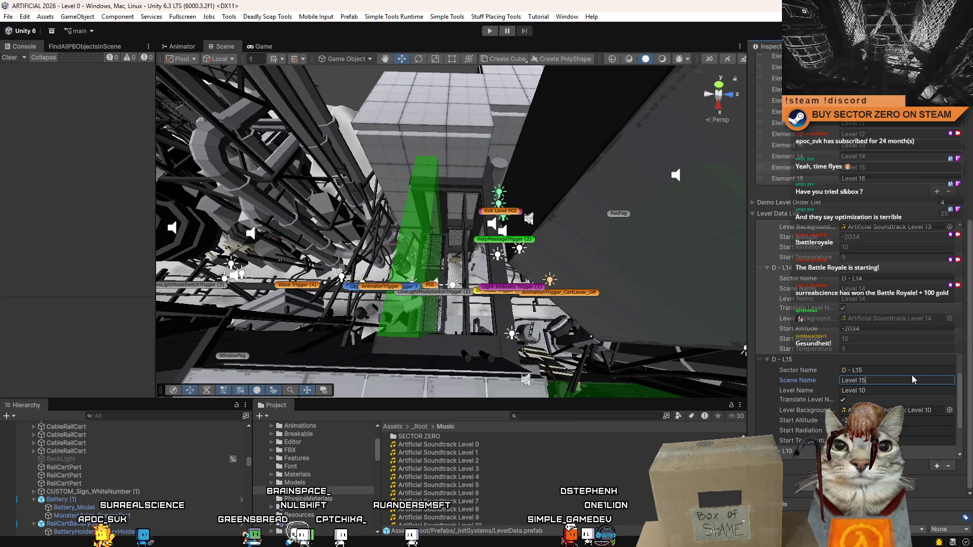
{"action": "key", "text": "Tab"}
{"action": "type", "text": "Level 15"}
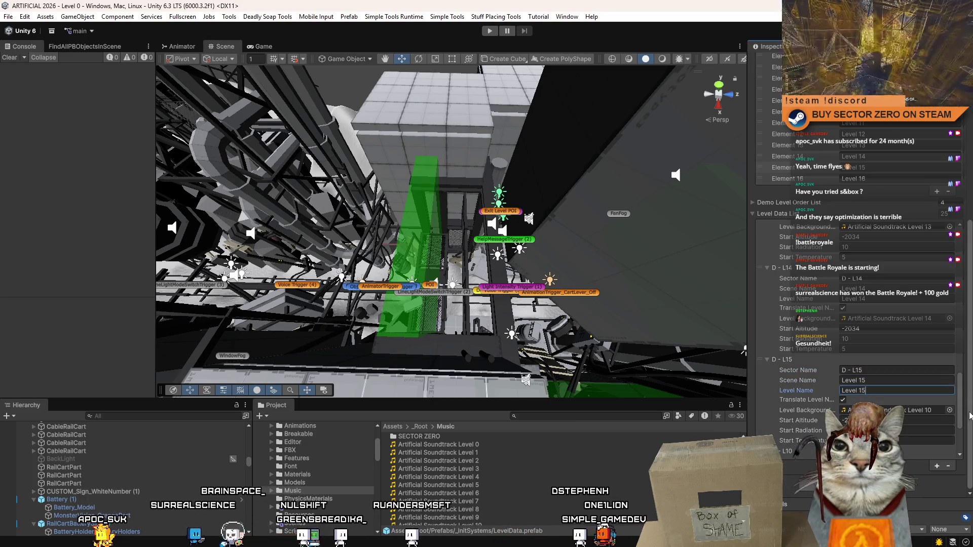
{"action": "left_click", "coordinate": [949, 410]}
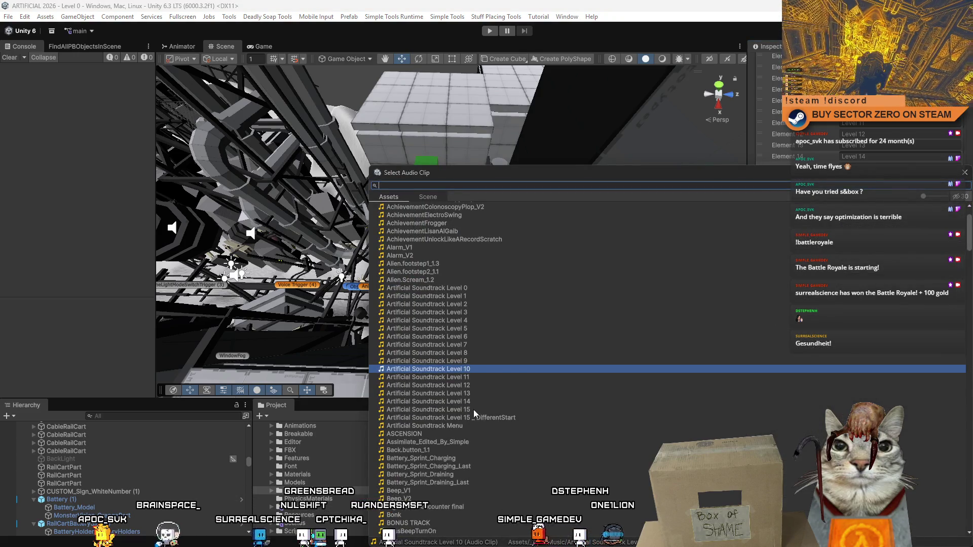
{"action": "double_click", "coordinate": [429, 409]}
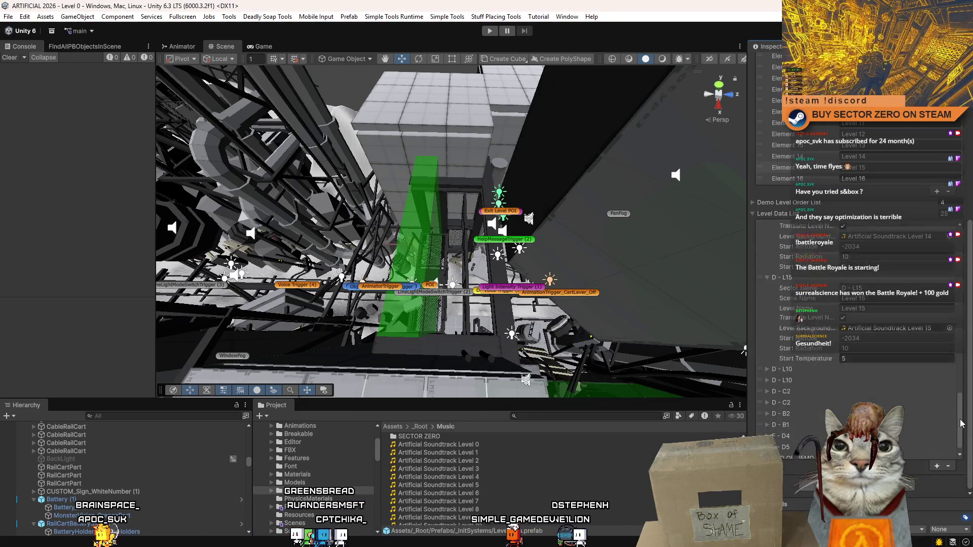
{"action": "left_click_drag", "start_coordinate": [960, 423], "coordinate": [962, 426]}
Step: Delete the two leftover D - L10 entries from the Level Data List
{"action": "left_click", "coordinate": [822, 365]}
{"action": "right_click", "coordinate": [813, 365]}
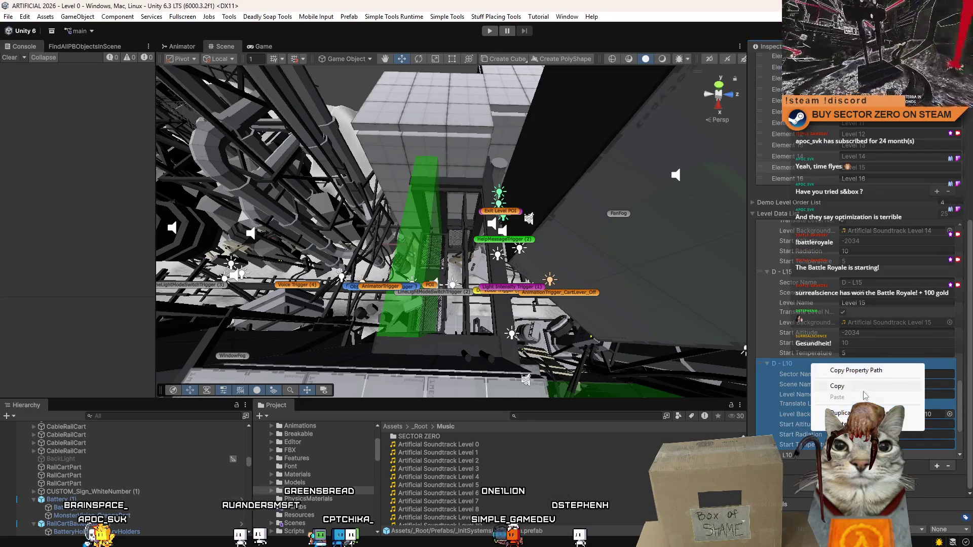
{"action": "left_click", "coordinate": [851, 425]}
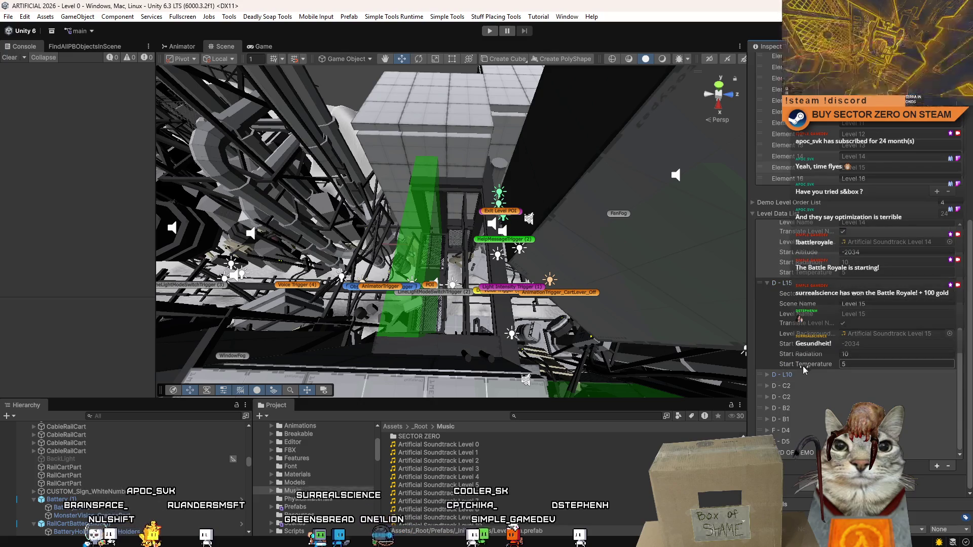
{"action": "scroll", "coordinate": [803, 372], "scroll_direction": "up", "scroll_amount": 3}
{"action": "right_click", "coordinate": [802, 379]}
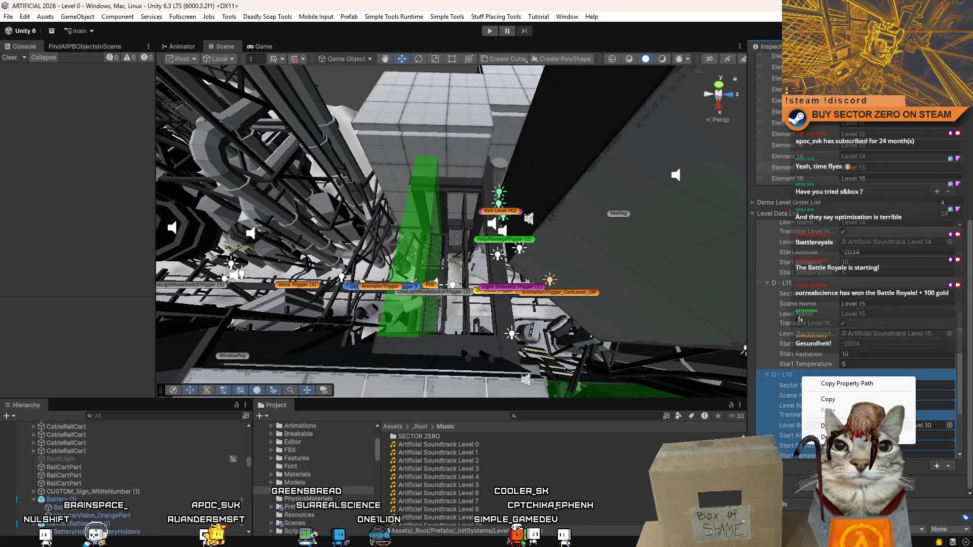
{"action": "left_click", "coordinate": [832, 437]}
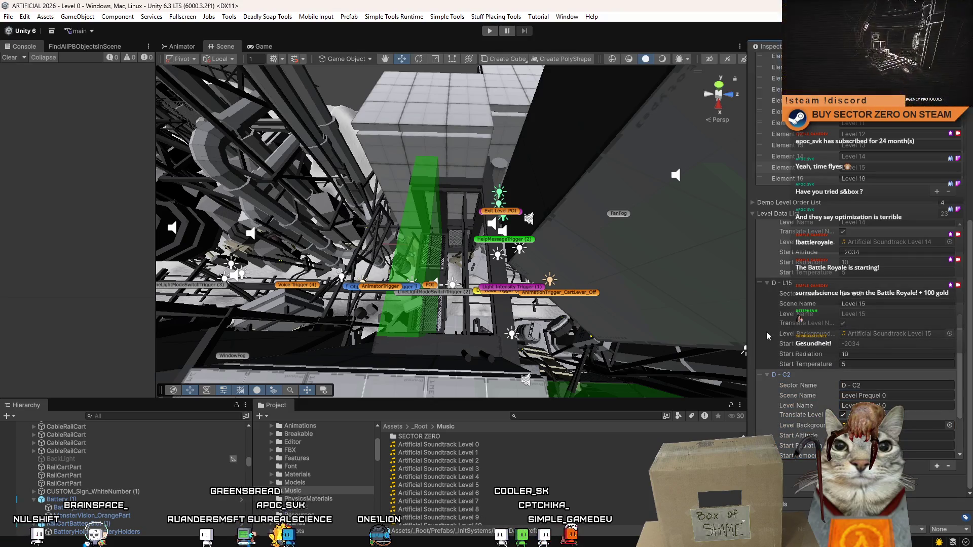
{"action": "left_click_drag", "start_coordinate": [966, 315], "coordinate": [966, 245]}
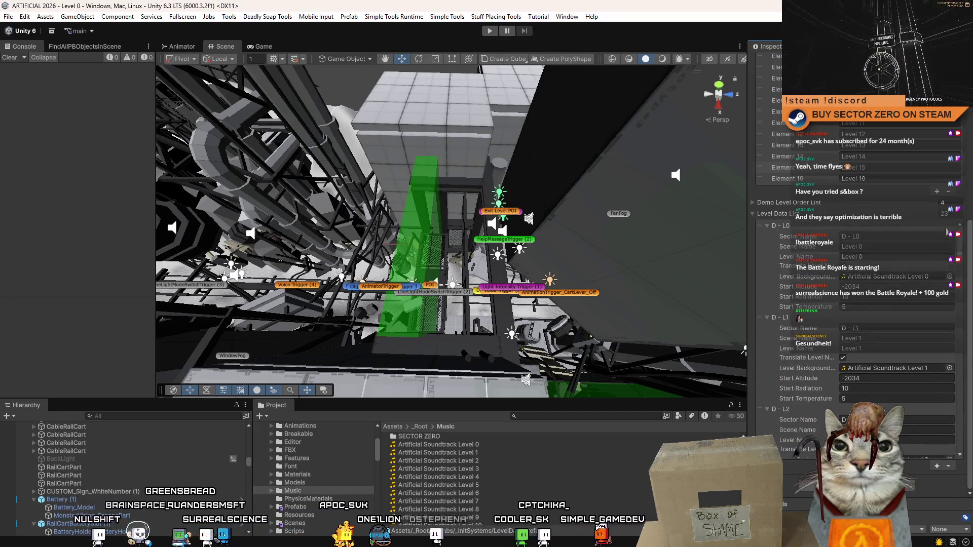
Step: Collapse and re-expand the Level Data List, then inspect the Artificial Soundtrack Level 4 and 5 clips
{"action": "left_click", "coordinate": [767, 225]}
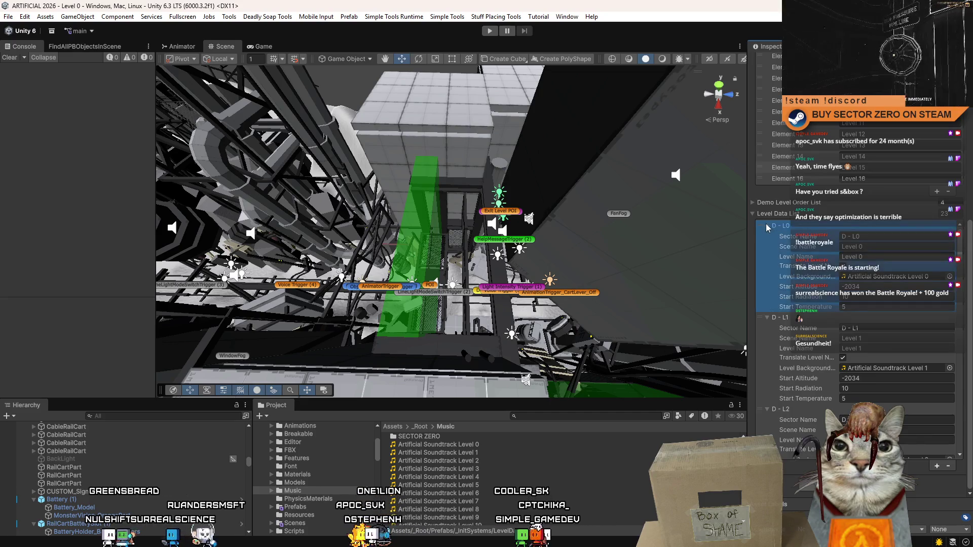
{"action": "left_click", "coordinate": [753, 214]}
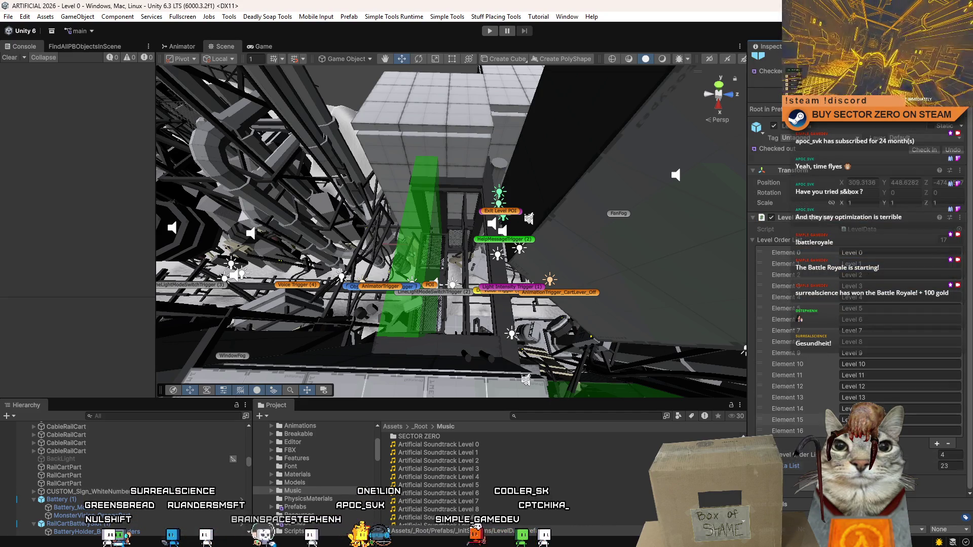
{"action": "left_click", "coordinate": [753, 476]}
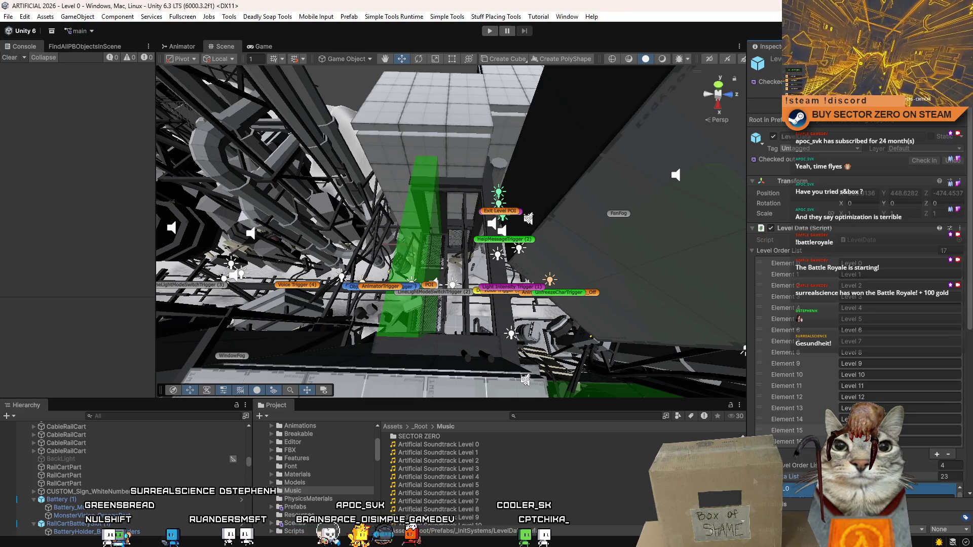
{"action": "scroll", "coordinate": [960, 401], "scroll_direction": "down", "scroll_amount": 5}
{"action": "left_click_drag", "start_coordinate": [961, 401], "coordinate": [961, 504]}
{"action": "scroll", "coordinate": [915, 469], "scroll_direction": "down", "scroll_amount": 10}
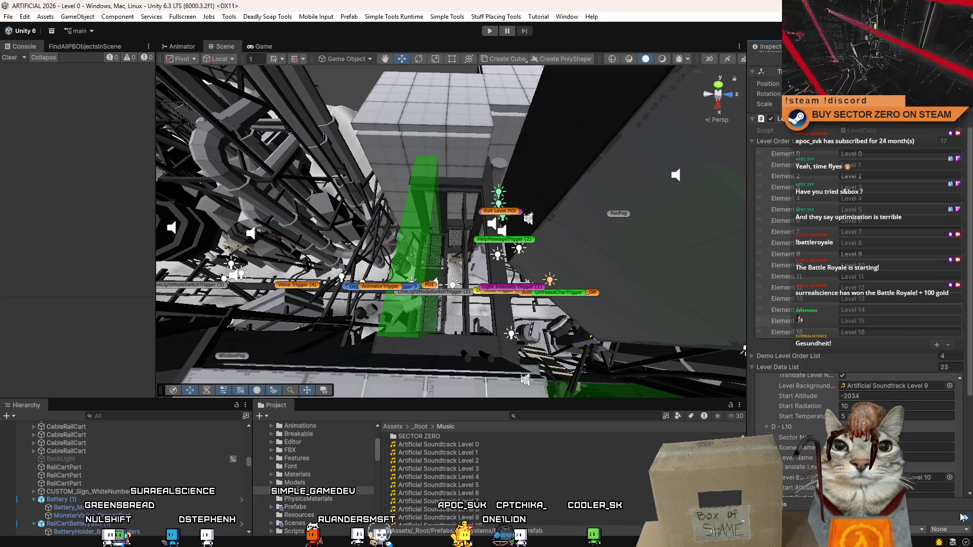
{"action": "scroll", "coordinate": [915, 469], "scroll_direction": "down", "scroll_amount": 5}
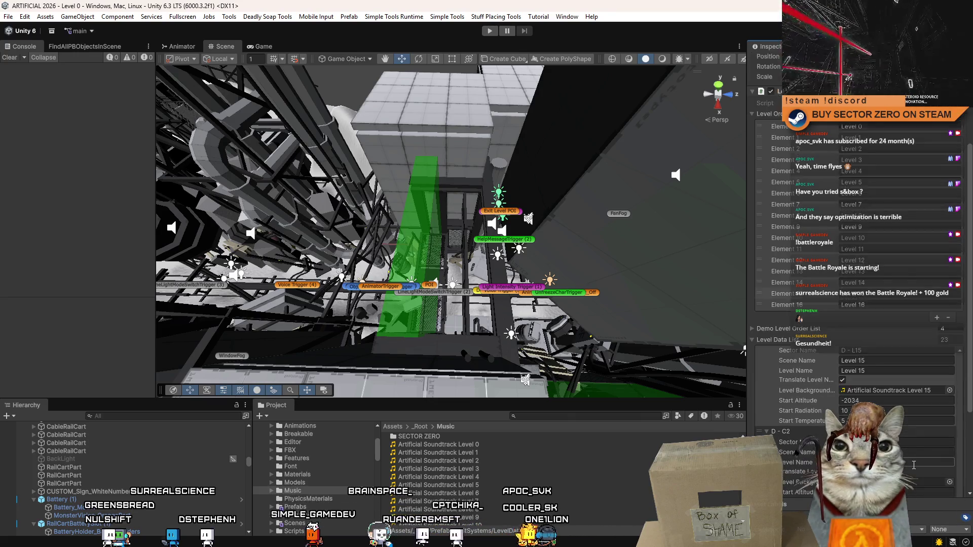
{"action": "left_click", "coordinate": [571, 476]}
{"action": "left_click", "coordinate": [504, 485]}
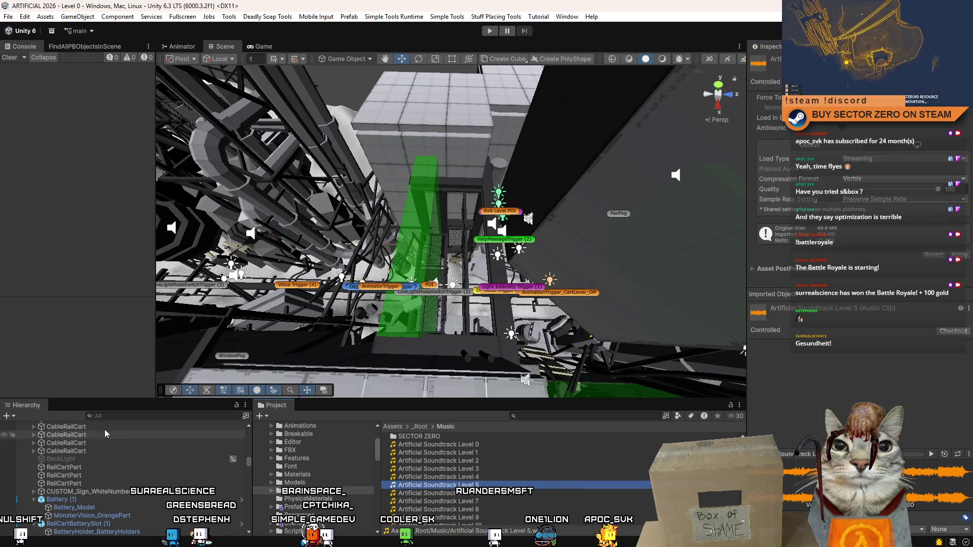
Step: Dismiss the File menu, orbit out over the Level 0 scene, and select Artificial Soundtrack Level 1
{"action": "left_click", "coordinate": [8, 17]}
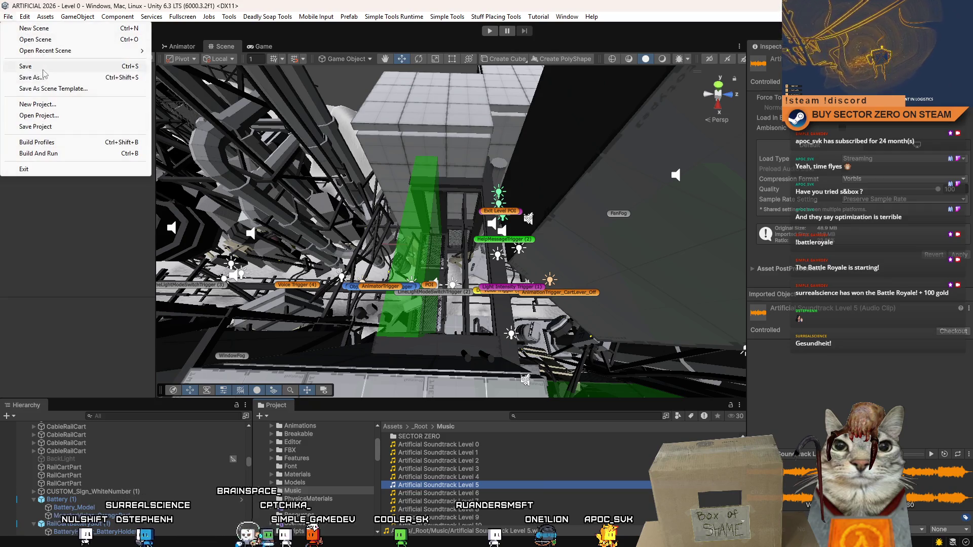
{"action": "left_click", "coordinate": [36, 126]}
{"action": "left_click_drag", "start_coordinate": [304, 202], "coordinate": [468, 228]}
{"action": "left_click", "coordinate": [512, 452]}
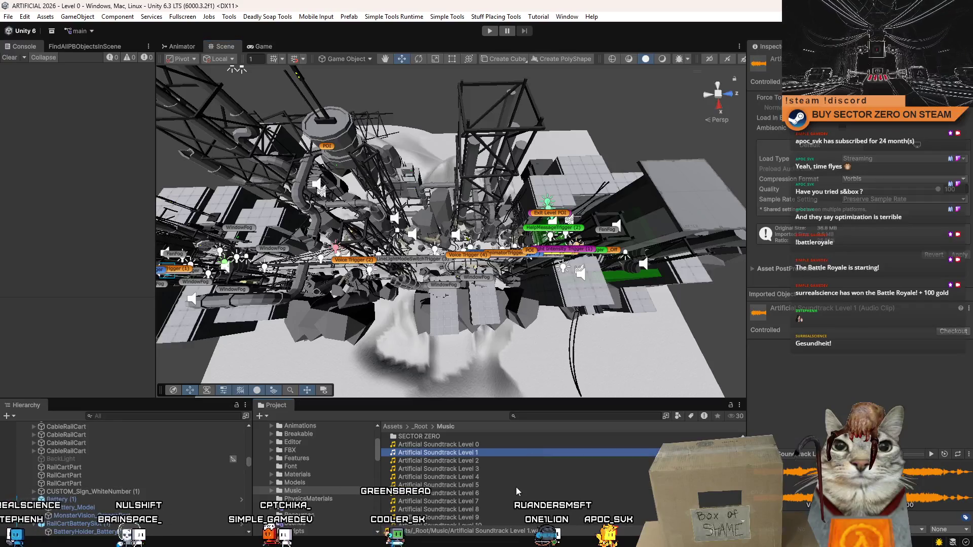
Step: Start play mode and shift the Notion browser window aside before returning to Unity
{"action": "left_click", "coordinate": [489, 31]}
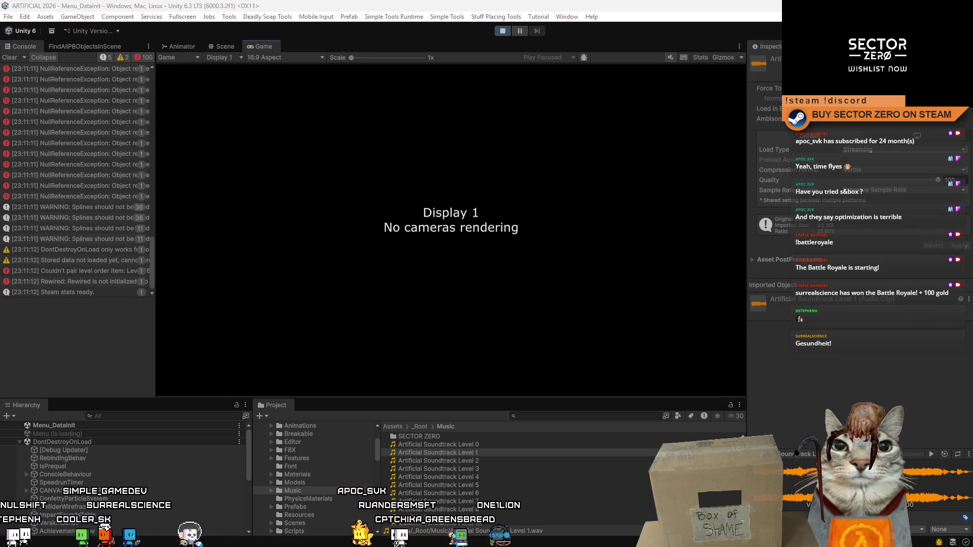
{"action": "left_click", "coordinate": [77, 120]}
{"action": "mouse_move", "coordinate": [78, 119]}
{"action": "left_mouse_down"}
{"action": "mouse_move", "coordinate": [352, 124]}
{"action": "mouse_move", "coordinate": [335, 108]}
{"action": "left_mouse_up"}
{"action": "key", "text": "alt+Tab"}
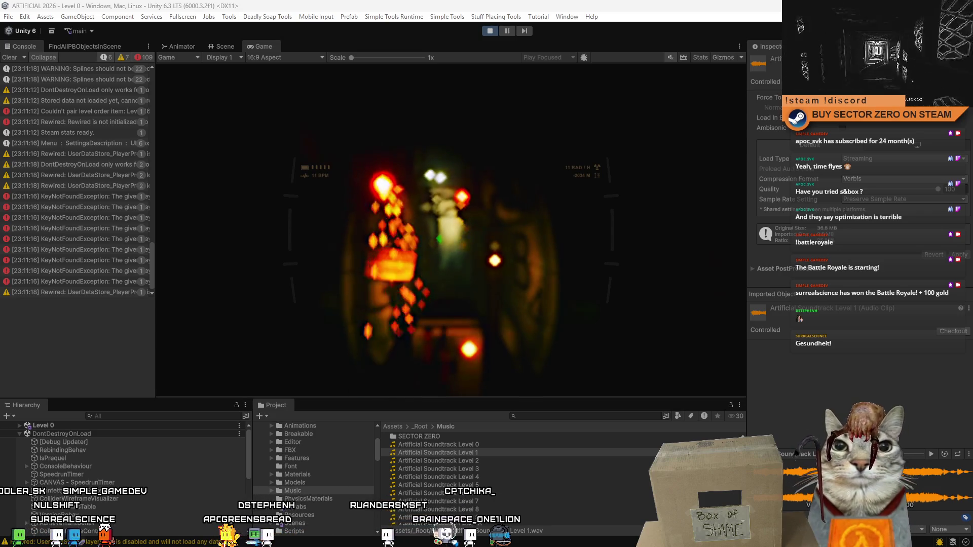
Step: Clear the Console log and widen it beside the Game view
{"action": "left_click", "coordinate": [16, 55]}
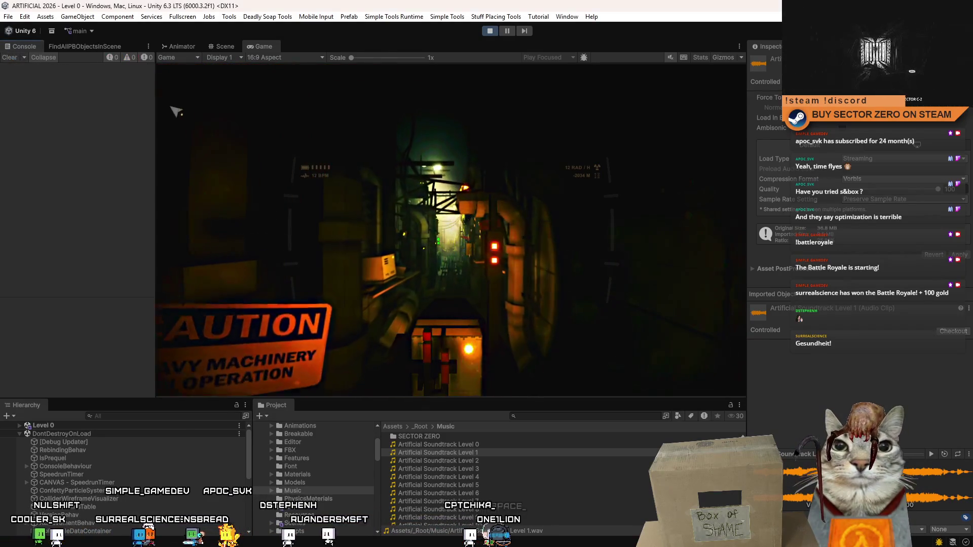
{"action": "left_click_drag", "start_coordinate": [155, 98], "coordinate": [225, 113]}
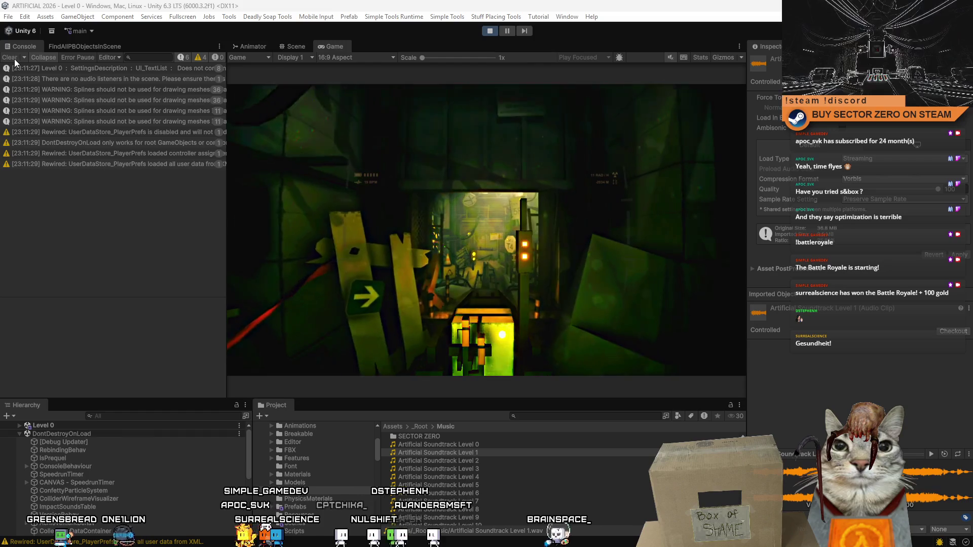
{"action": "left_click", "coordinate": [14, 59]}
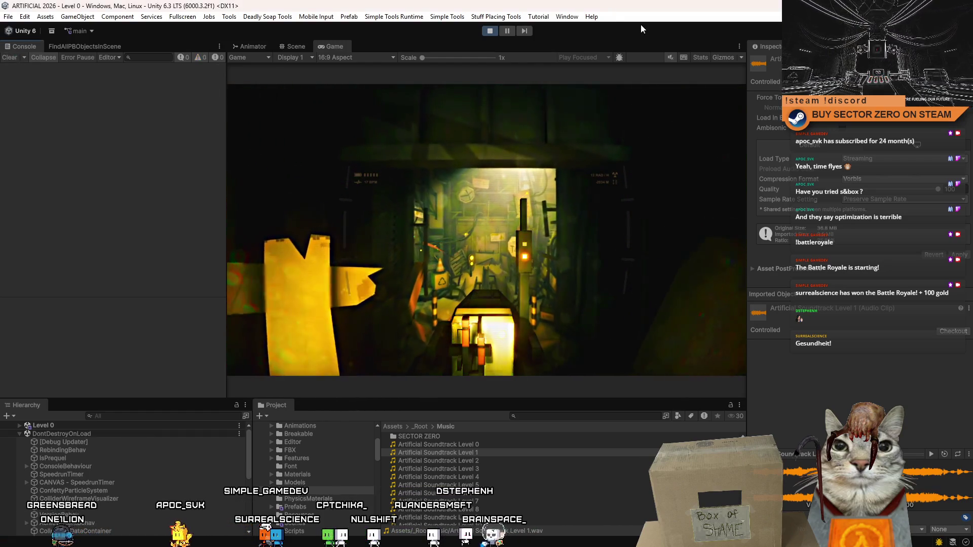
Step: Stop play, find the Level 1 scene via 'level 1 t:scene', open it, and show the Game view
{"action": "left_click", "coordinate": [490, 31]}
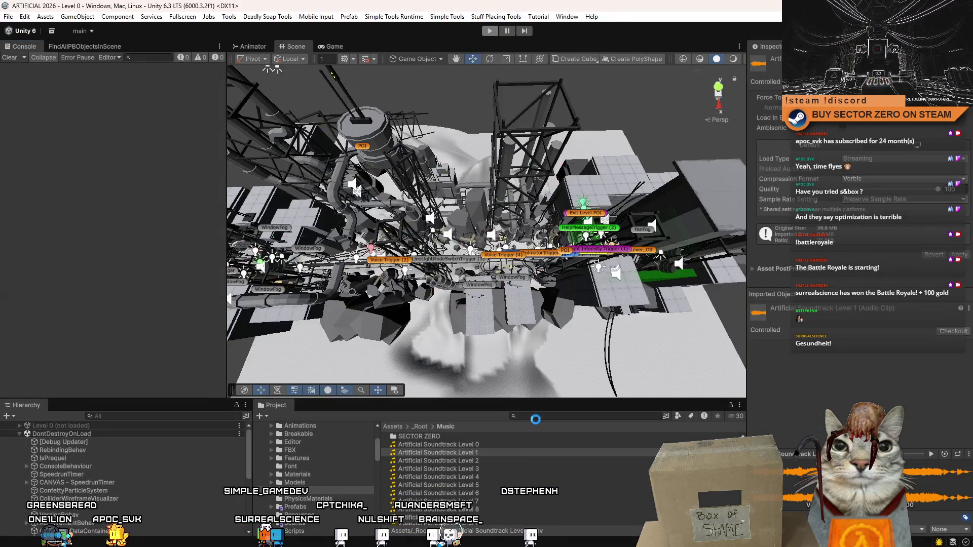
{"action": "left_click", "coordinate": [539, 417]}
{"action": "type", "text": "1"}
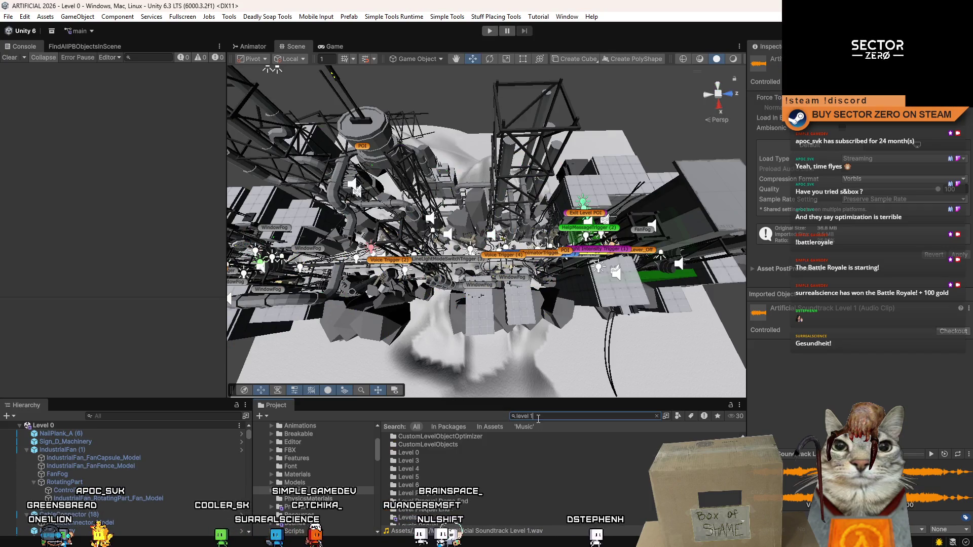
{"action": "type", "text": " t: scene"}
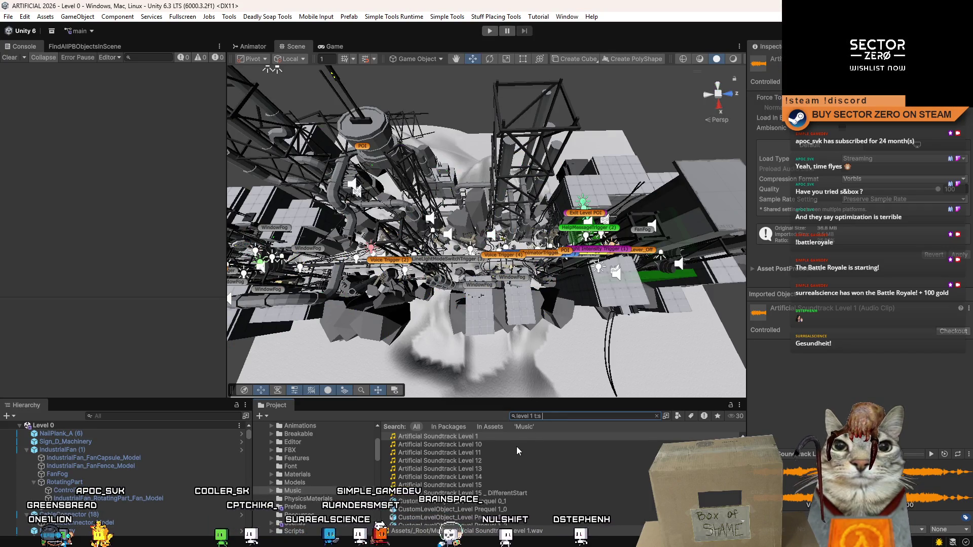
{"action": "key", "text": "ctrl+Left"}
{"action": "key", "text": "BackSpace"}
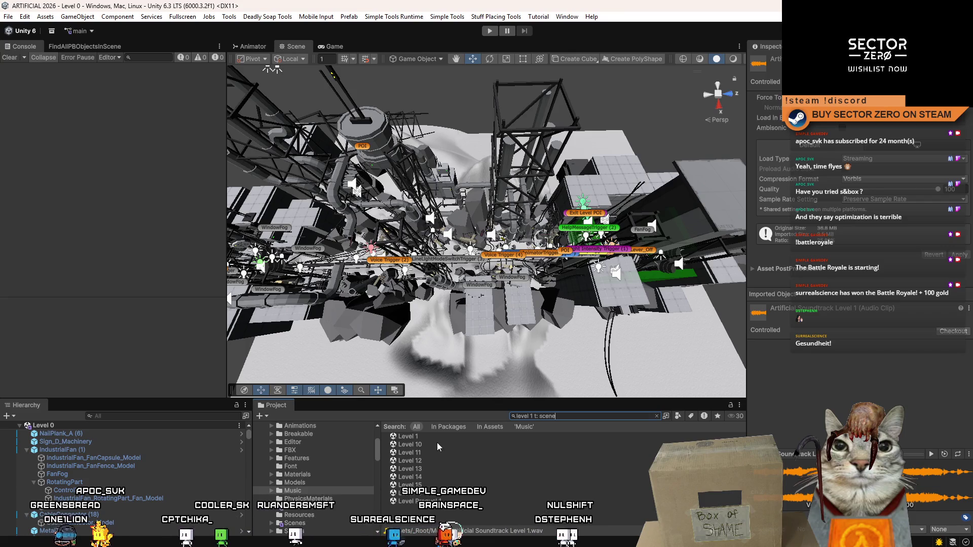
{"action": "left_click", "coordinate": [440, 437]}
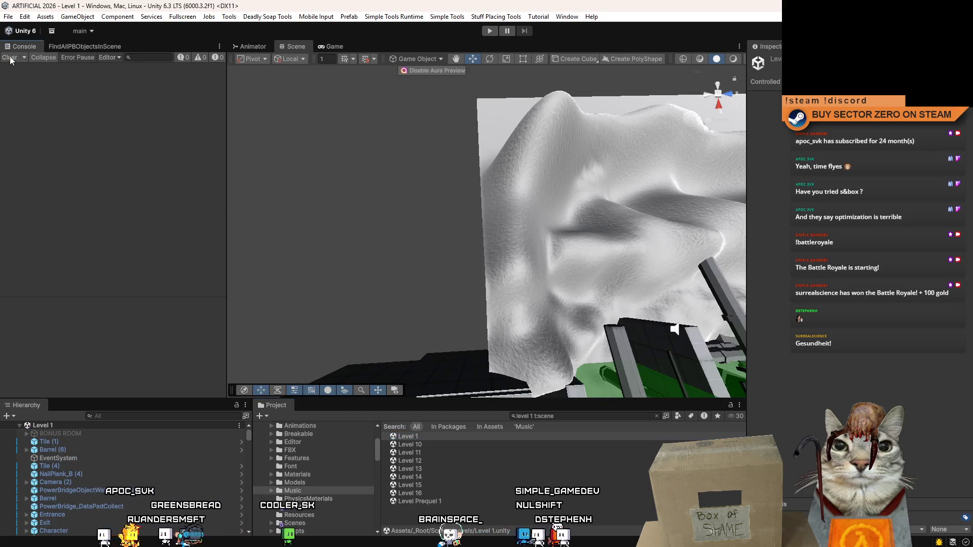
{"action": "mouse_move", "coordinate": [440, 166]}
{"action": "left_mouse_down"}
{"action": "mouse_move", "coordinate": [521, 250]}
{"action": "mouse_move", "coordinate": [276, 254]}
{"action": "left_mouse_up"}
{"action": "left_click", "coordinate": [338, 46]}
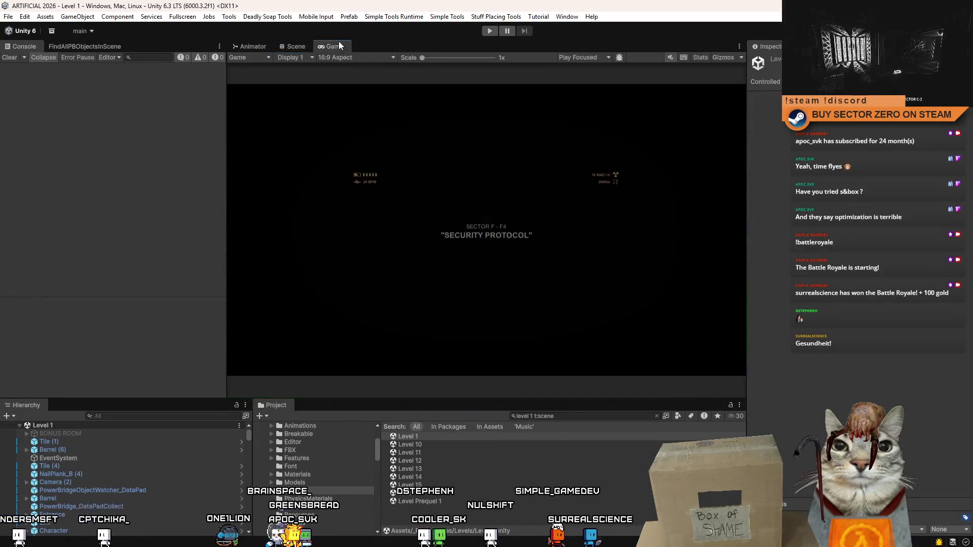
Step: Play and pause Level 1, clear the Console, restart the level from the menu, then reopen the menu
{"action": "left_click", "coordinate": [491, 33]}
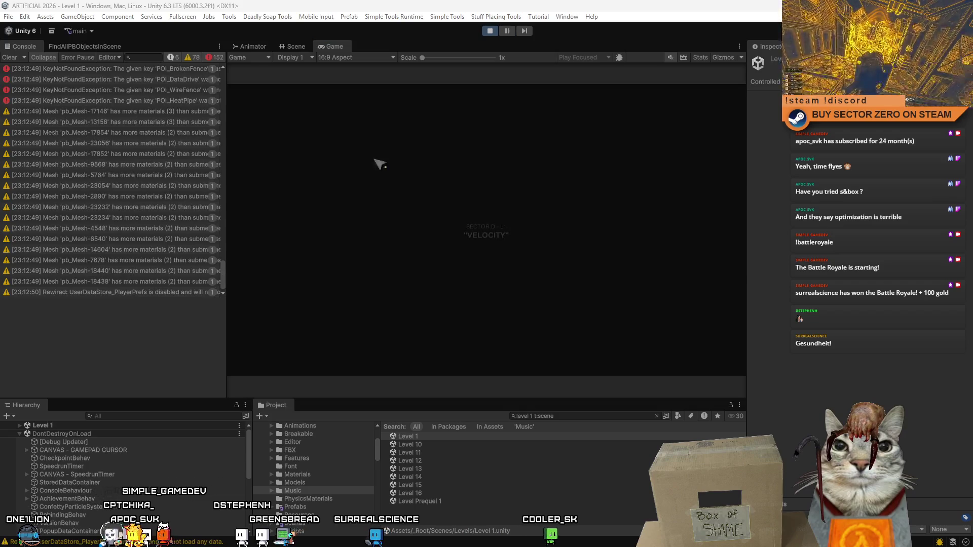
{"action": "left_click", "coordinate": [506, 32]}
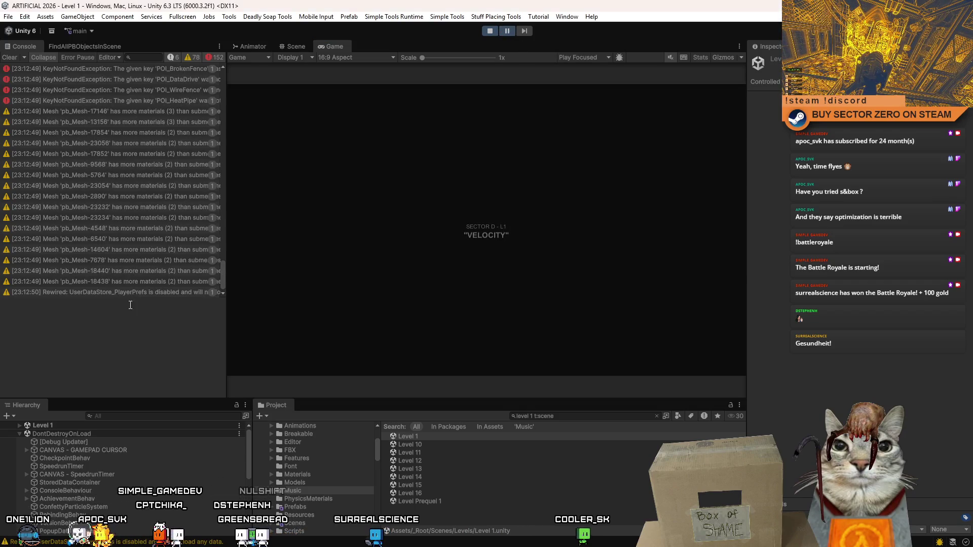
{"action": "left_click", "coordinate": [14, 60]}
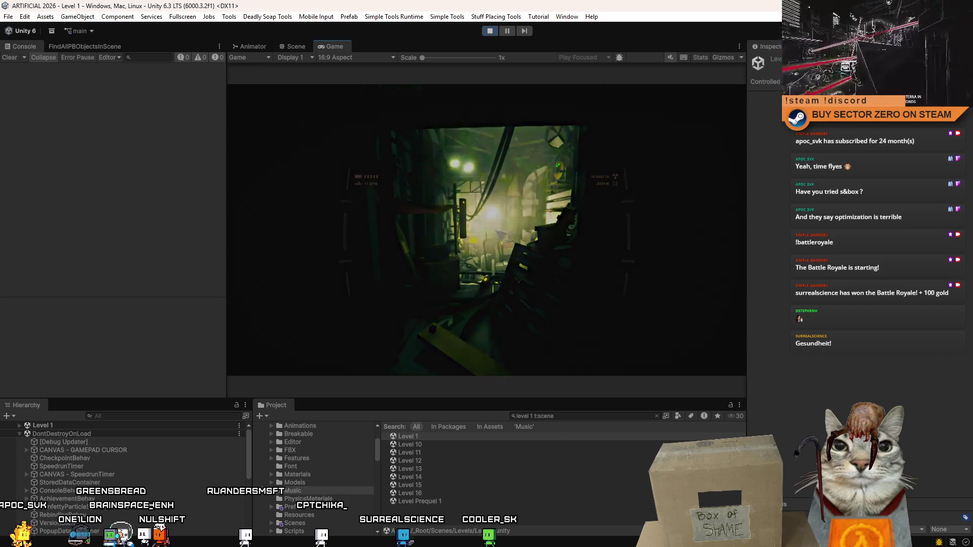
{"action": "key", "text": "Escape"}
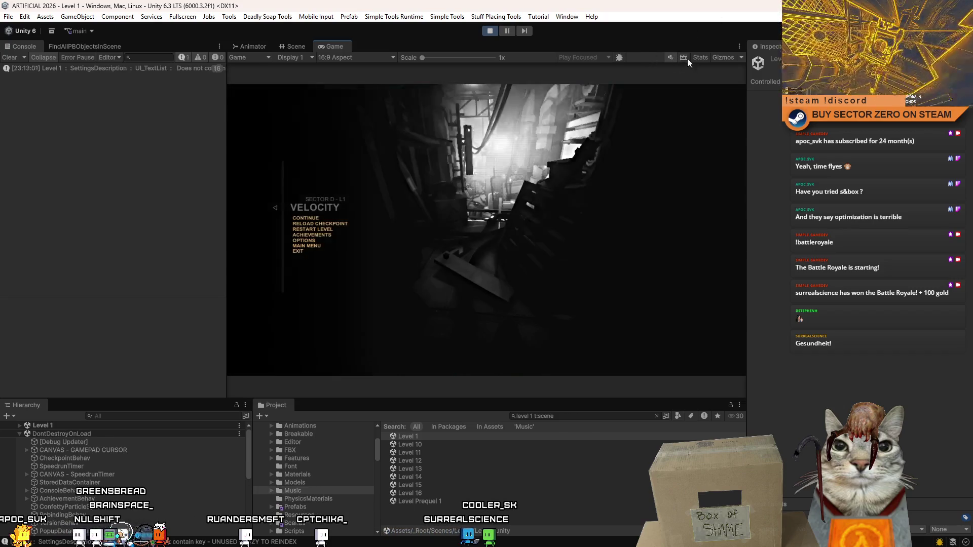
{"action": "left_click", "coordinate": [332, 233]}
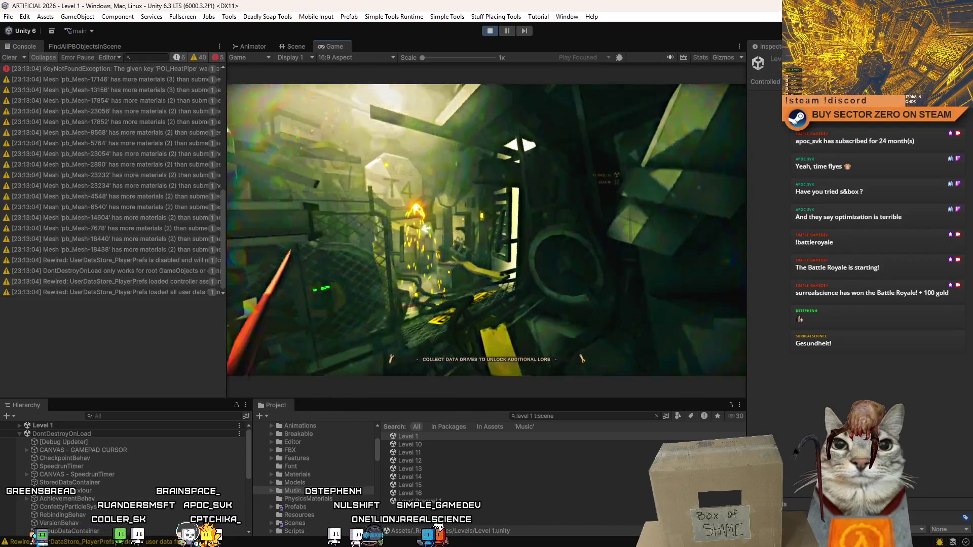
{"action": "key", "text": "Escape"}
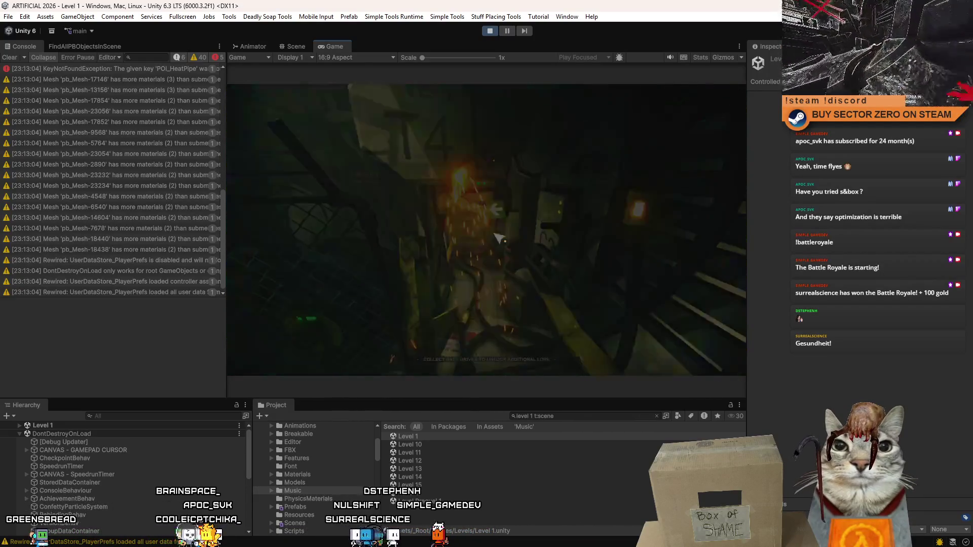
{"action": "mouse_move", "coordinate": [222, 220]}
{"action": "left_mouse_down"}
{"action": "mouse_move", "coordinate": [227, 245]}
{"action": "mouse_move", "coordinate": [236, 77]}
{"action": "left_mouse_up"}
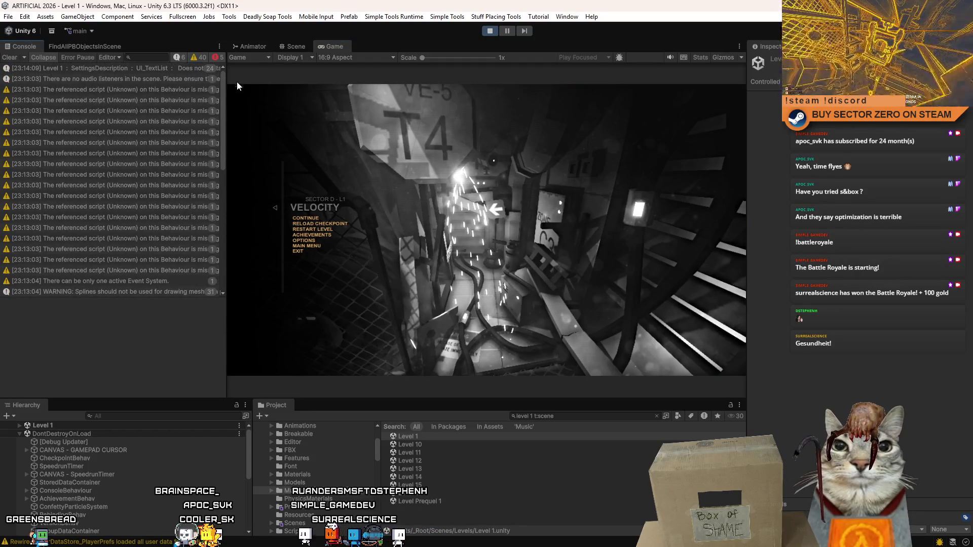
Step: Step through the missing-script warnings listed in the Console
{"action": "left_click", "coordinate": [159, 92]}
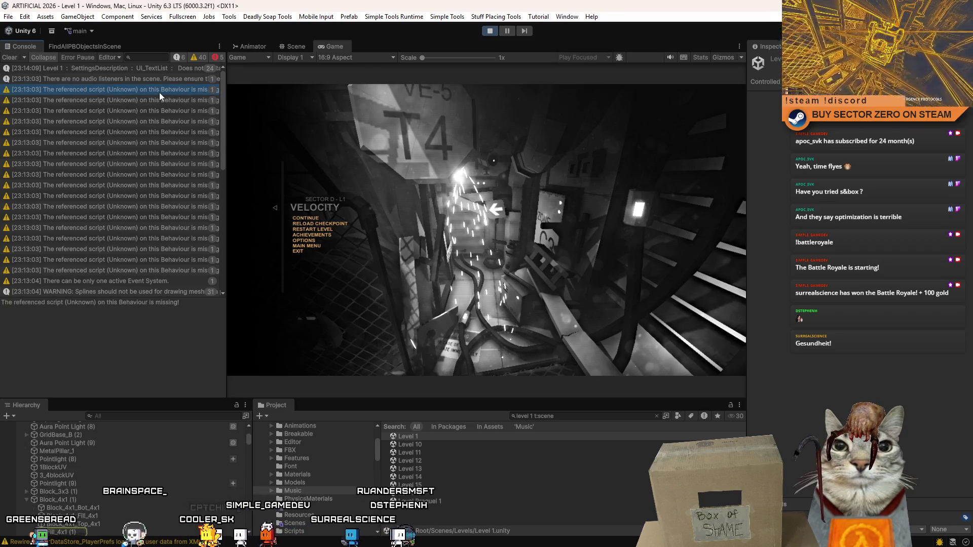
{"action": "left_click", "coordinate": [159, 101]}
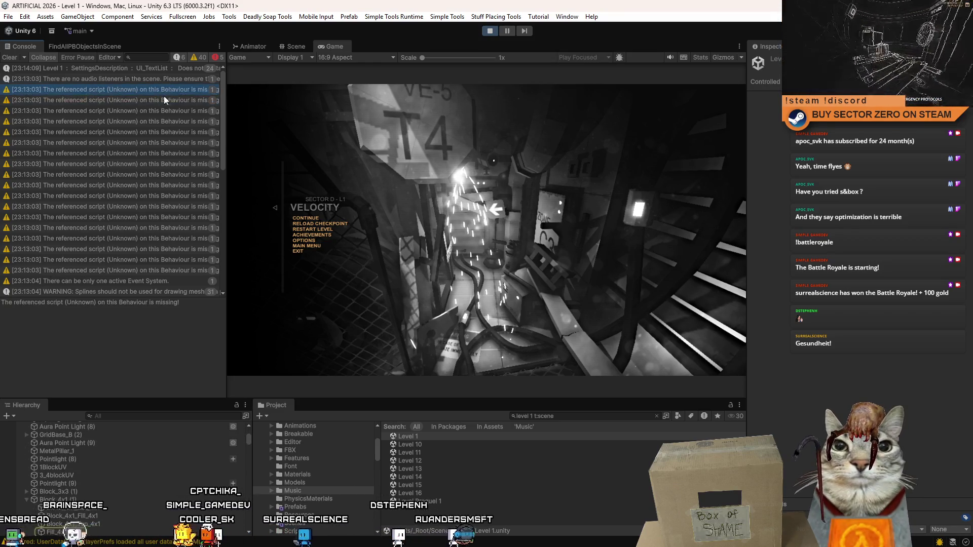
{"action": "left_click", "coordinate": [152, 121]}
{"action": "left_click", "coordinate": [137, 217]}
{"action": "left_click", "coordinate": [133, 259]}
{"action": "left_click", "coordinate": [136, 270]}
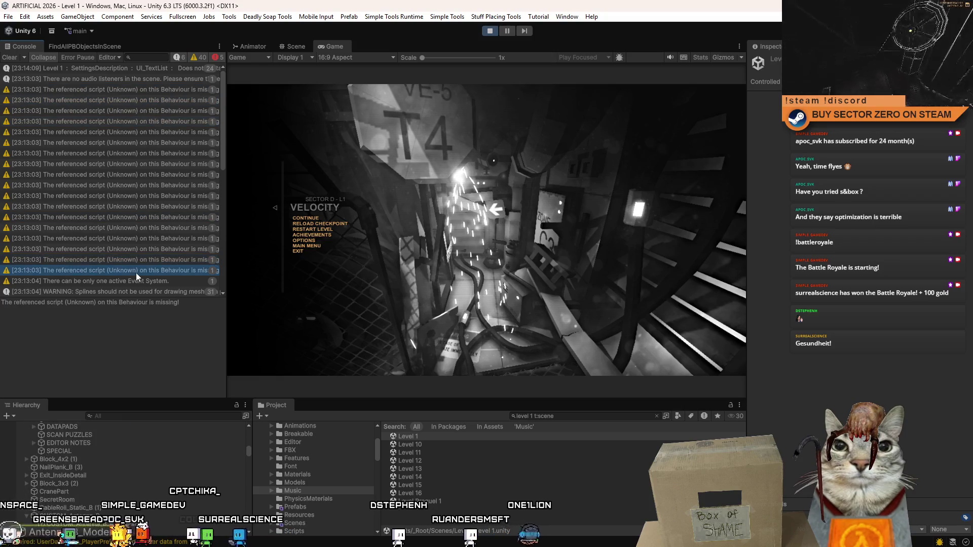
Step: Scroll the log and widen the Console to read the KeyNotFoundException and pb_Mesh messages
{"action": "scroll", "coordinate": [165, 218], "scroll_direction": "down", "scroll_amount": 3}
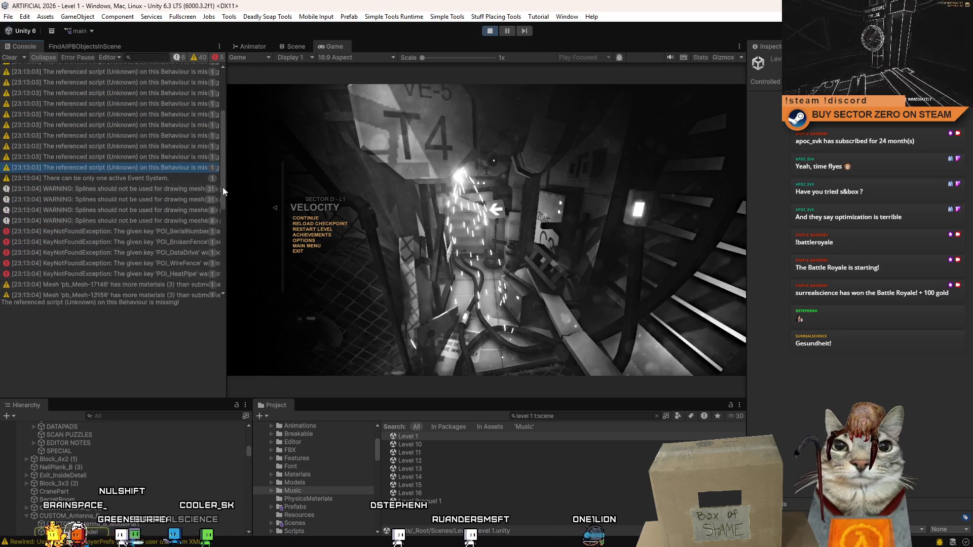
{"action": "scroll", "coordinate": [223, 198], "scroll_direction": "down", "scroll_amount": 2}
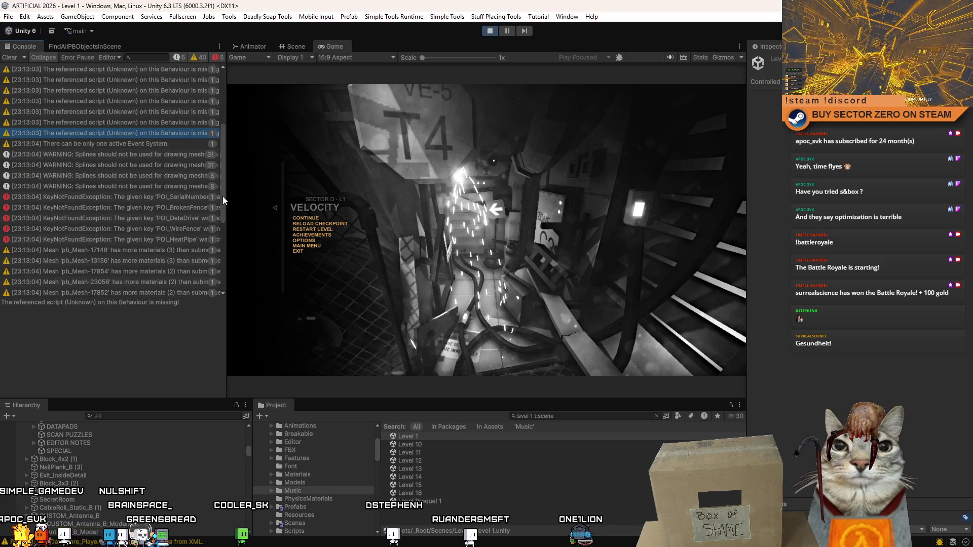
{"action": "scroll", "coordinate": [227, 196], "scroll_direction": "down", "scroll_amount": 3}
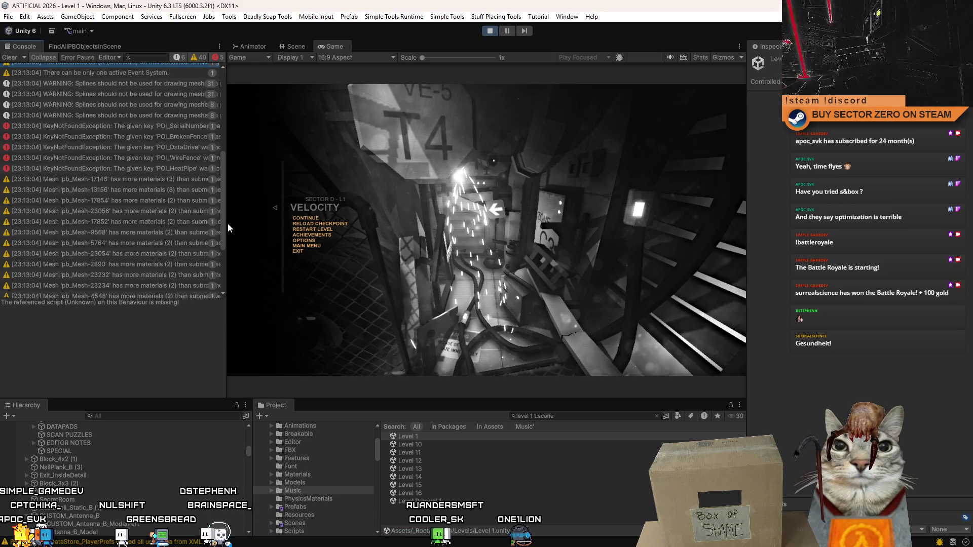
{"action": "scroll", "coordinate": [227, 223], "scroll_direction": "down", "scroll_amount": 5}
{"action": "scroll", "coordinate": [222, 228], "scroll_direction": "up", "scroll_amount": 6}
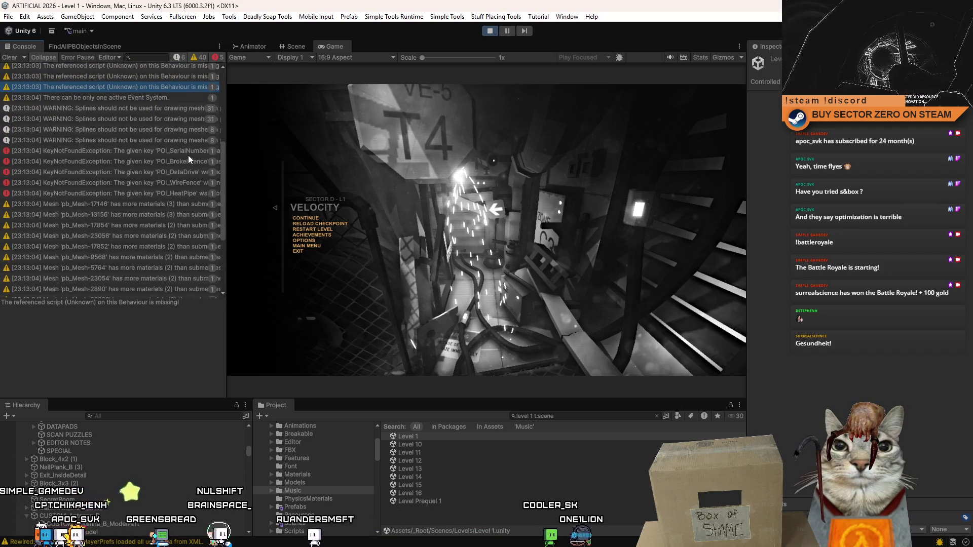
{"action": "left_click_drag", "start_coordinate": [226, 148], "coordinate": [318, 158]}
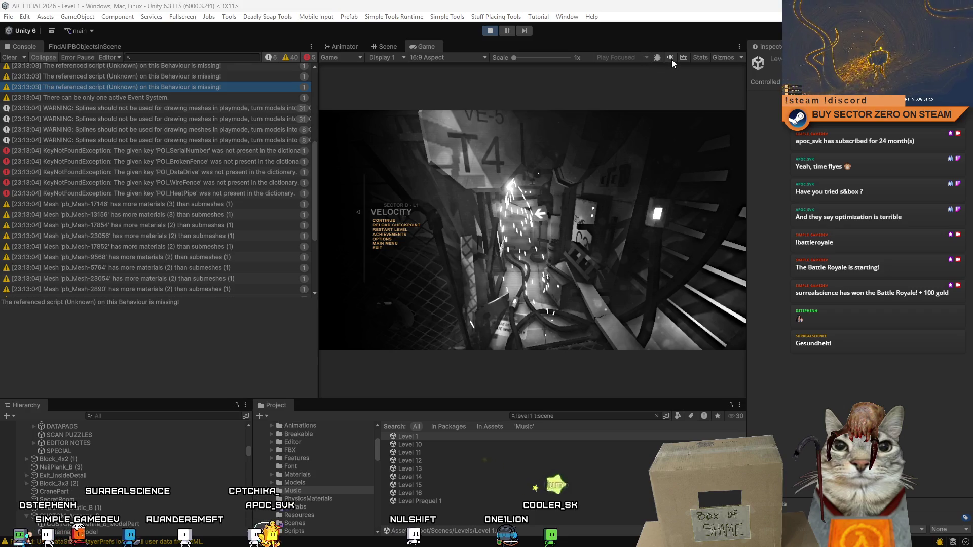
{"action": "left_click", "coordinate": [509, 32]}
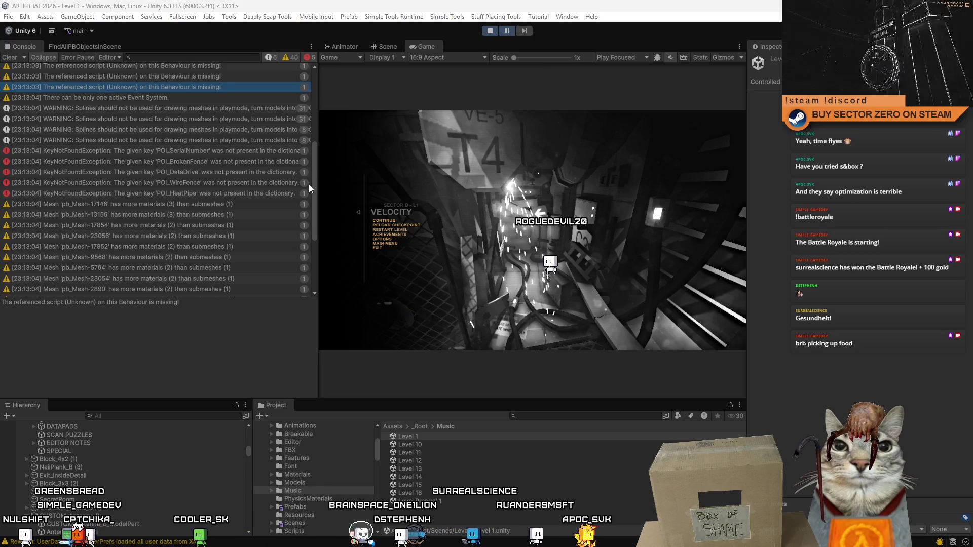
Step: Adjust the Console view while reviewing Level 1's pb_Mesh extra-material warnings
{"action": "mouse_move", "coordinate": [314, 184]}
{"action": "left_mouse_down"}
{"action": "mouse_move", "coordinate": [314, 220]}
{"action": "mouse_move", "coordinate": [314, 163]}
{"action": "mouse_move", "coordinate": [314, 176]}
{"action": "left_mouse_up"}
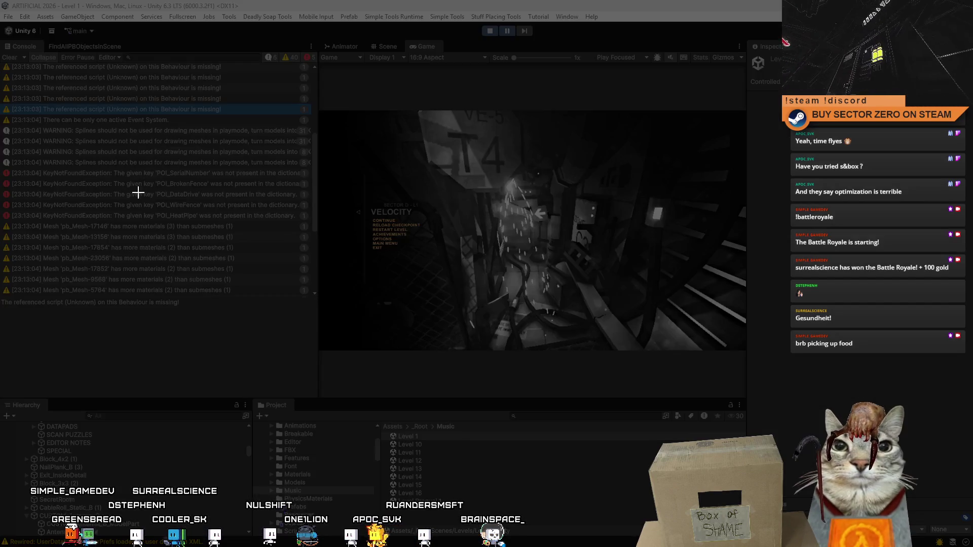
Step: Snip the five POI KeyNotFoundException lines, minimize the Snipping Tool, and scroll the Console back up
{"action": "mouse_move", "coordinate": [105, 159]}
{"action": "left_mouse_down"}
{"action": "mouse_move", "coordinate": [238, 223]}
{"action": "mouse_move", "coordinate": [229, 223]}
{"action": "left_mouse_up"}
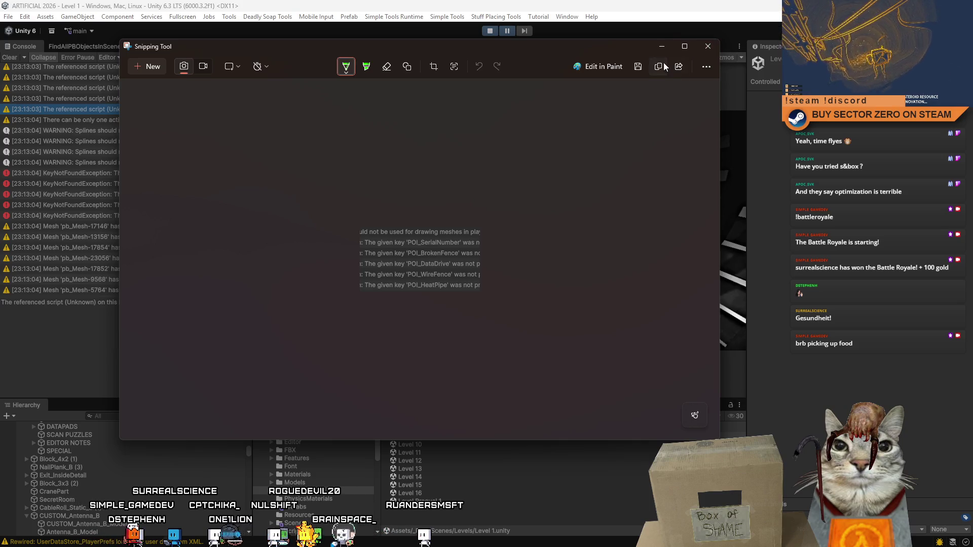
{"action": "left_click_drag", "start_coordinate": [641, 48], "coordinate": [616, 63]}
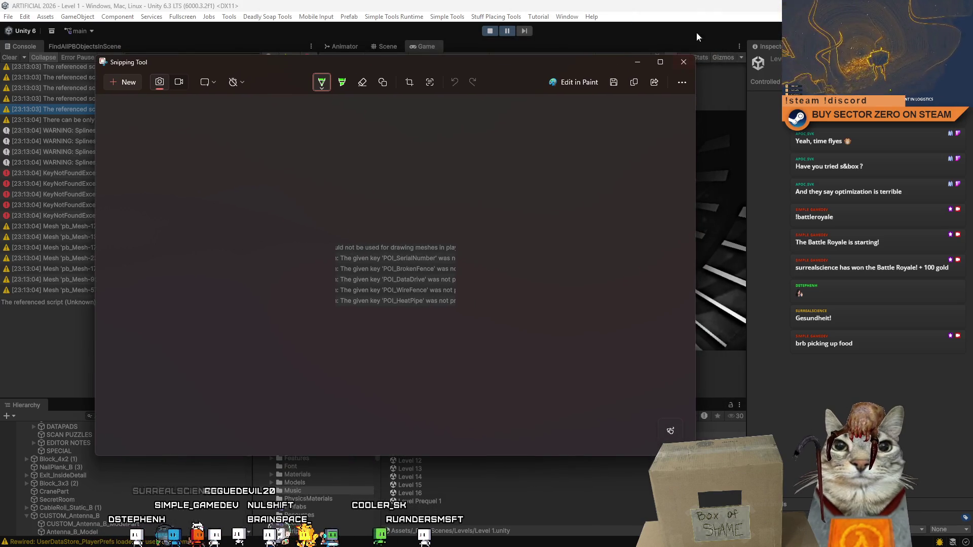
{"action": "left_click", "coordinate": [638, 63]}
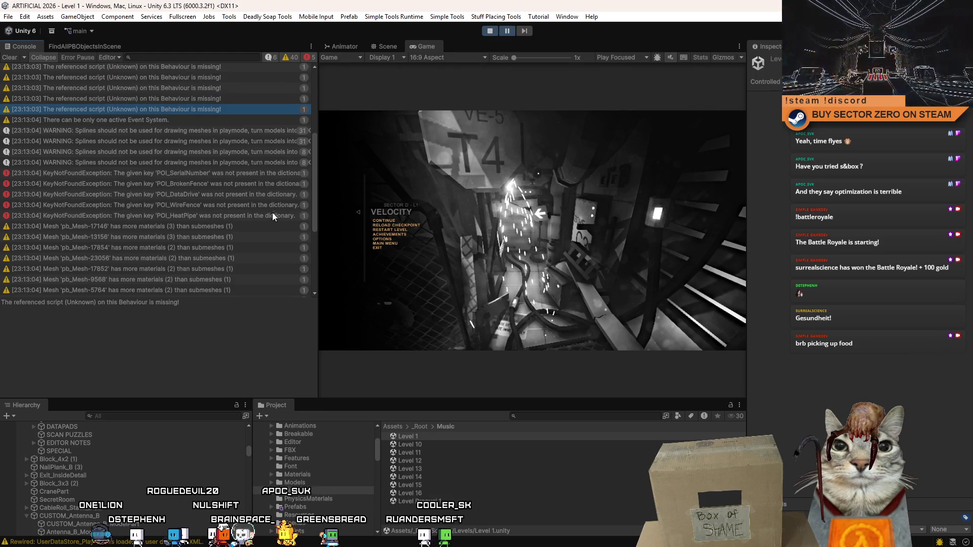
{"action": "scroll", "coordinate": [272, 222], "scroll_direction": "down", "scroll_amount": 5}
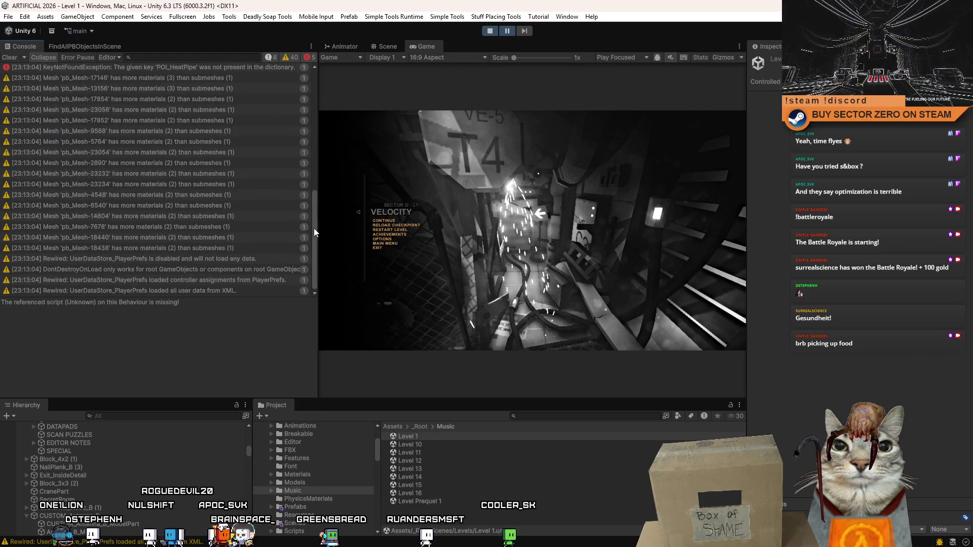
{"action": "mouse_move", "coordinate": [314, 229]}
{"action": "left_mouse_down"}
{"action": "mouse_move", "coordinate": [297, 93]}
{"action": "mouse_move", "coordinate": [264, 114]}
{"action": "mouse_move", "coordinate": [236, 169]}
{"action": "mouse_move", "coordinate": [236, 255]}
{"action": "left_mouse_up"}
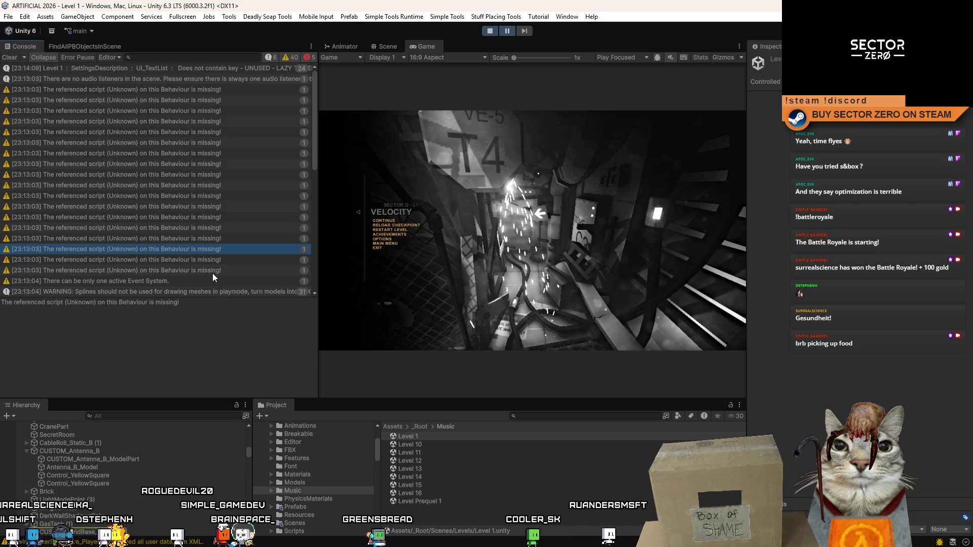
Step: Click through the missing-script warnings to locate the object missing its script
{"action": "left_click", "coordinate": [213, 271]}
{"action": "left_click", "coordinate": [220, 250]}
{"action": "left_click", "coordinate": [206, 260]}
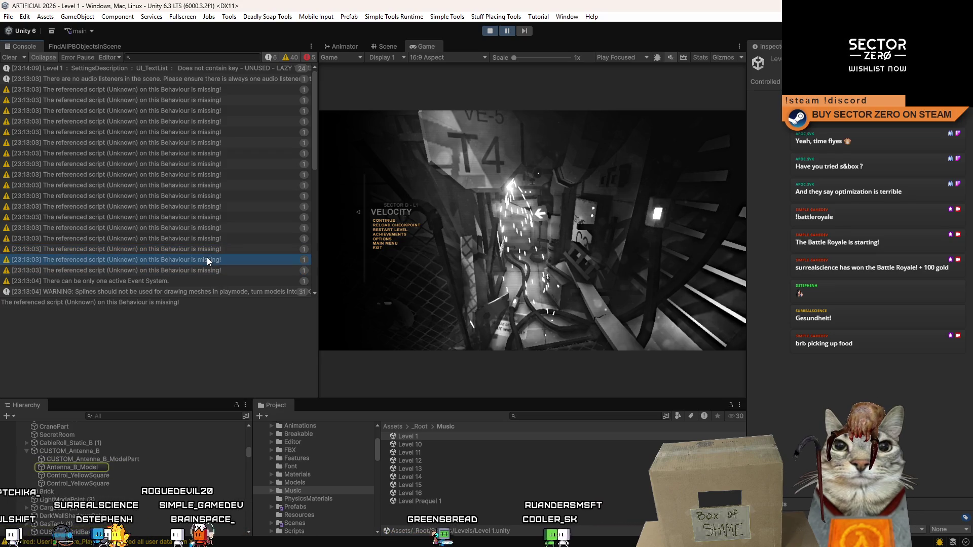
{"action": "left_click", "coordinate": [215, 252]}
{"action": "left_click", "coordinate": [193, 256]}
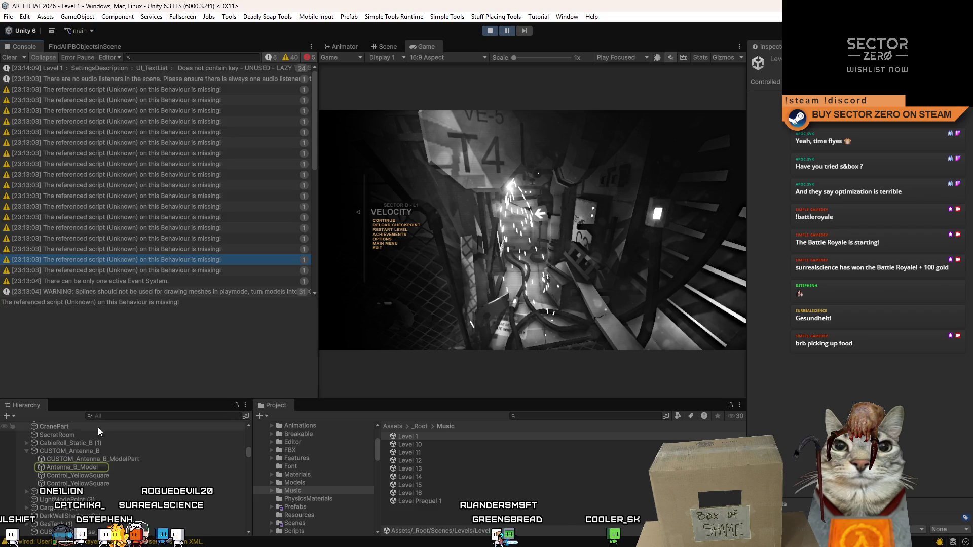
Step: Select Antenna_B_Model, review its two Missing (Mono Script) components, and stop play mode
{"action": "left_click", "coordinate": [76, 467]}
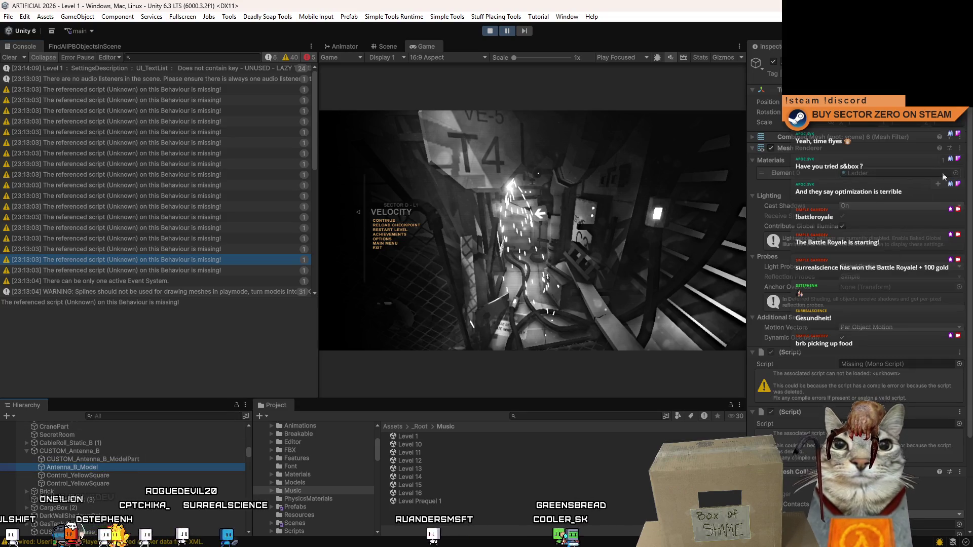
{"action": "left_click_drag", "start_coordinate": [971, 223], "coordinate": [971, 253]}
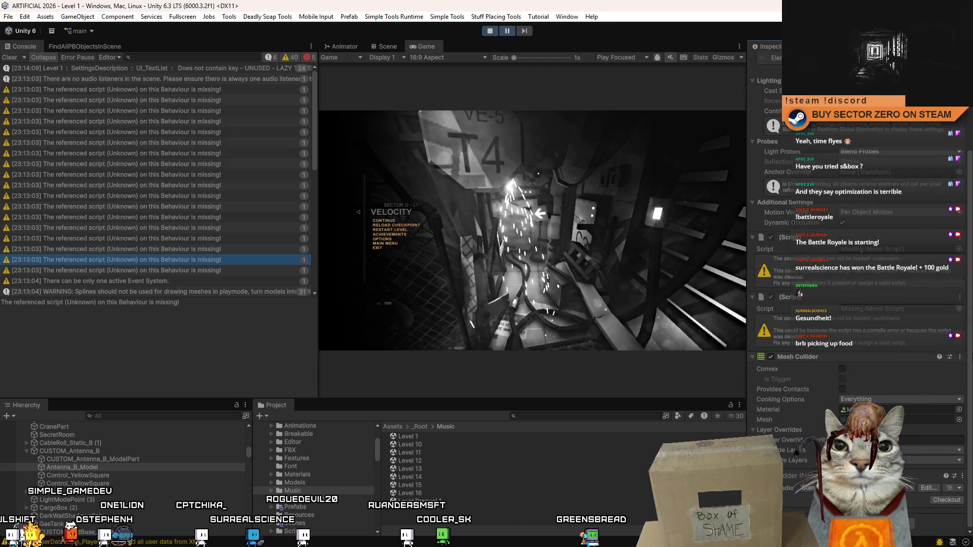
{"action": "scroll", "coordinate": [861, 253], "scroll_direction": "up", "scroll_amount": 5}
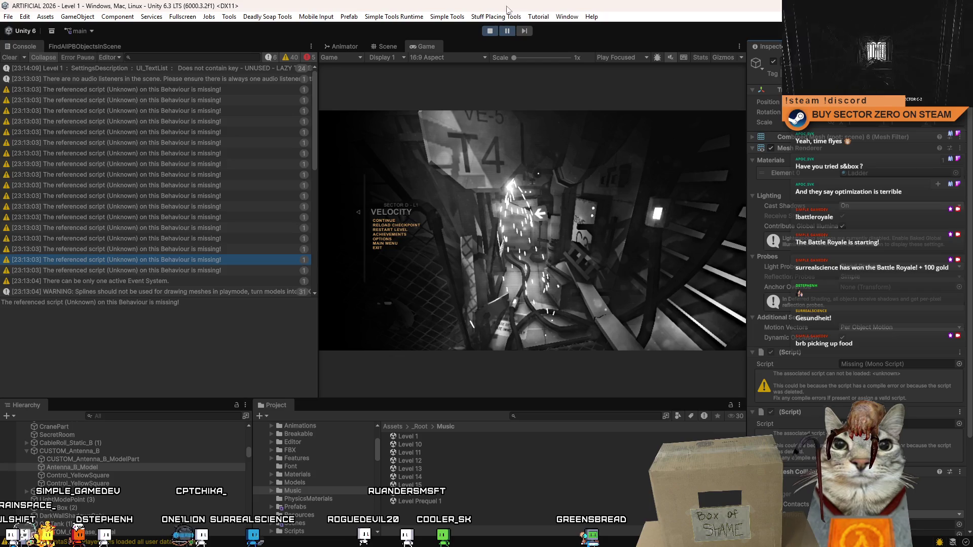
{"action": "left_click", "coordinate": [490, 30]}
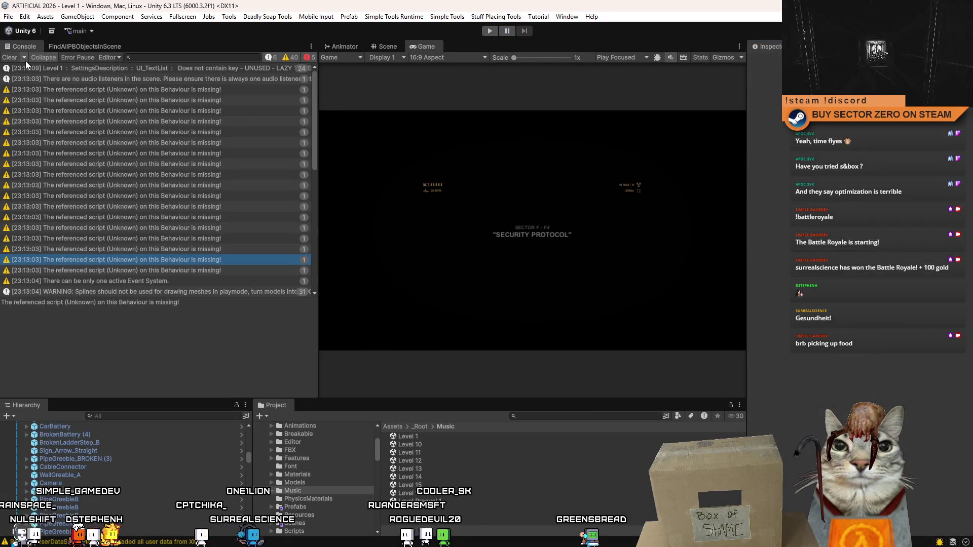
Step: Clear the Console, orbit the Level 1 Scene view, and look through the Simple Tools Runtime menu
{"action": "left_click", "coordinate": [14, 58]}
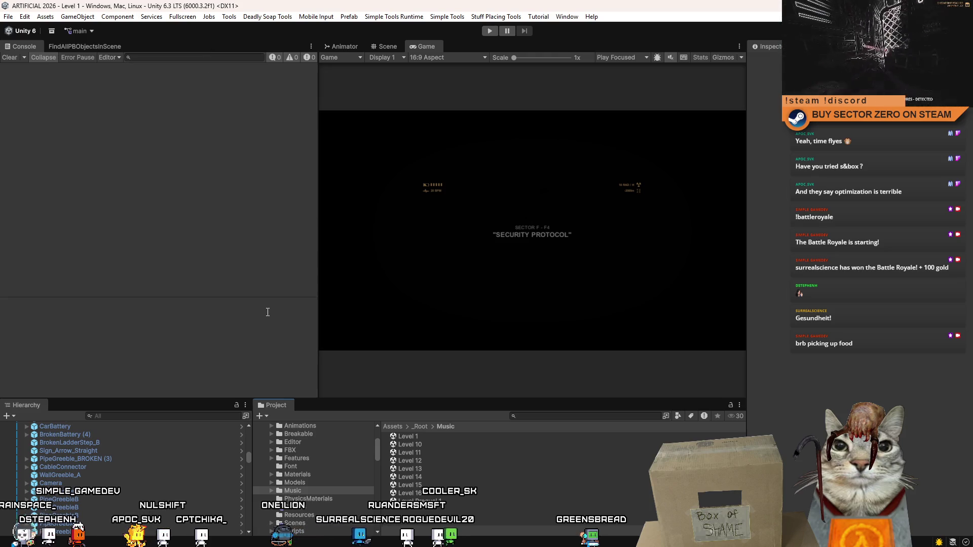
{"action": "left_click", "coordinate": [388, 46]}
{"action": "mouse_move", "coordinate": [502, 238]}
{"action": "left_mouse_down"}
{"action": "mouse_move", "coordinate": [510, 250]}
{"action": "mouse_move", "coordinate": [665, 196]}
{"action": "mouse_move", "coordinate": [588, 192]}
{"action": "mouse_move", "coordinate": [688, 197]}
{"action": "mouse_move", "coordinate": [633, 182]}
{"action": "left_mouse_up"}
{"action": "left_click", "coordinate": [412, 18]}
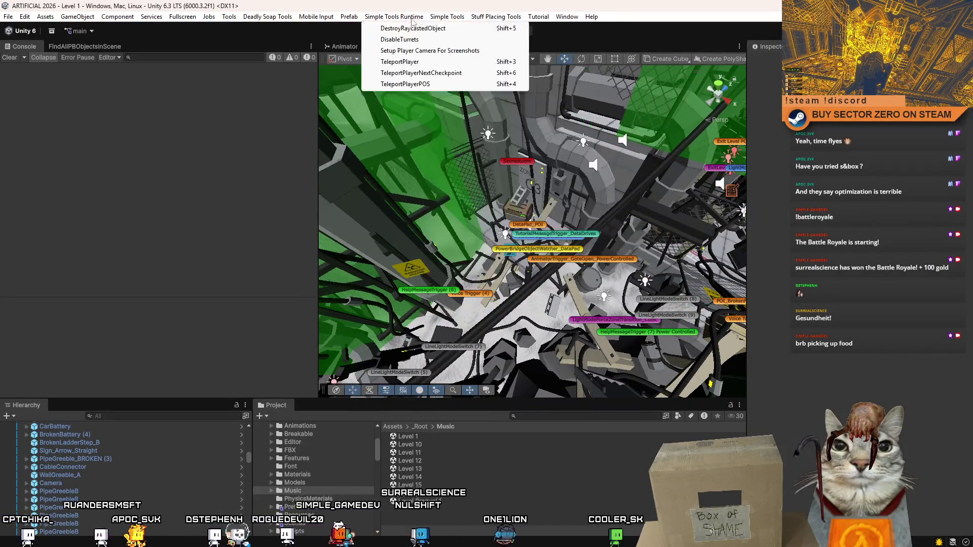
Step: Open the FindAllPBObjectsInScene window from Simple Tools and widen it to read its options
{"action": "mouse_move", "coordinate": [483, 22]}
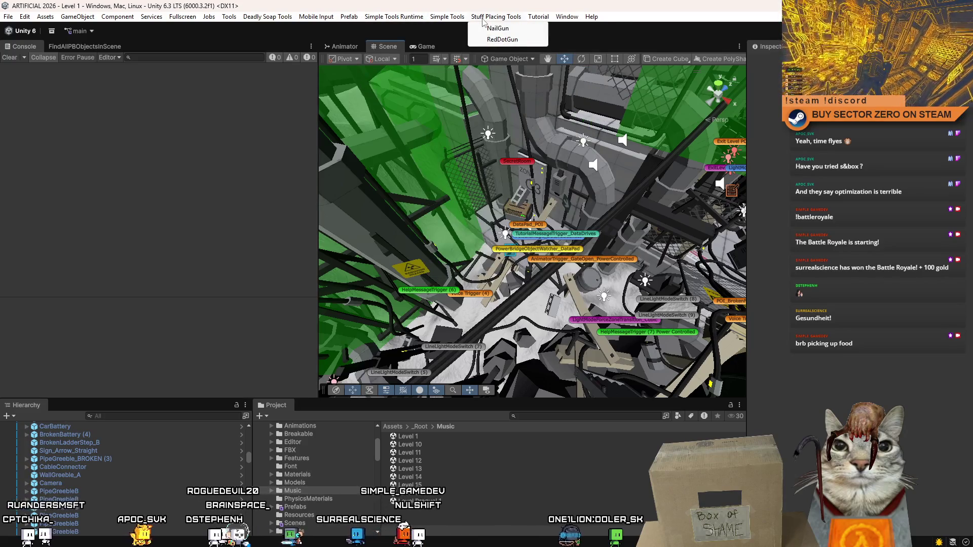
{"action": "mouse_move", "coordinate": [445, 19]}
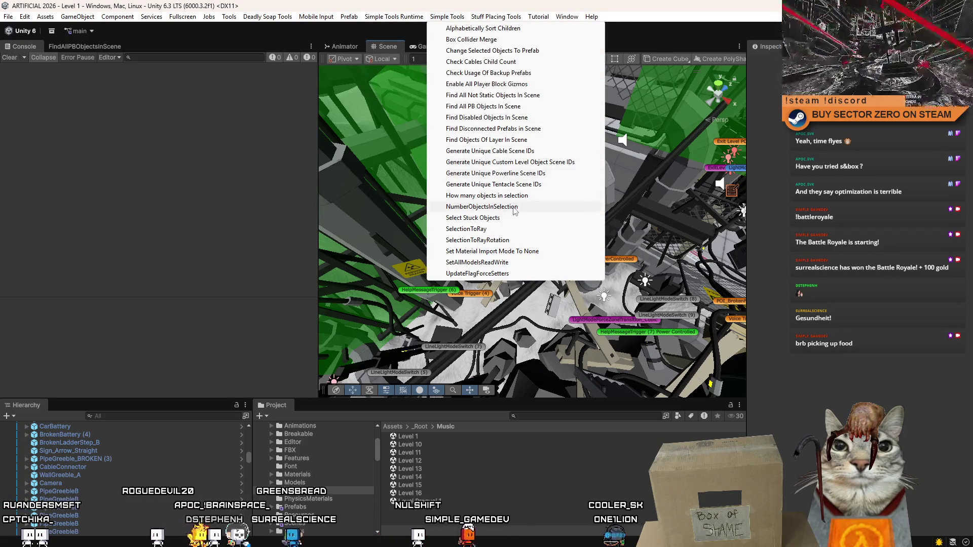
{"action": "left_click", "coordinate": [529, 133]}
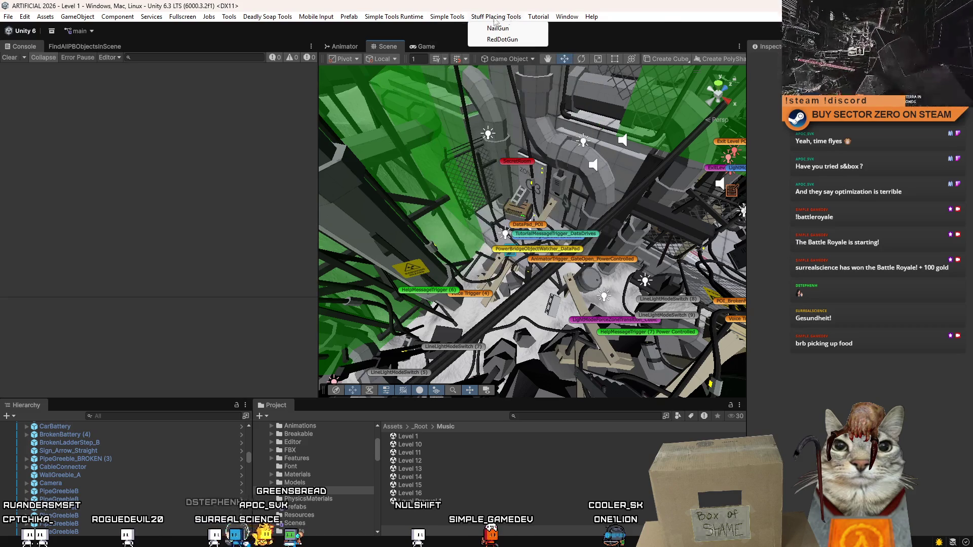
{"action": "mouse_move", "coordinate": [416, 19]}
{"action": "mouse_move", "coordinate": [452, 20]}
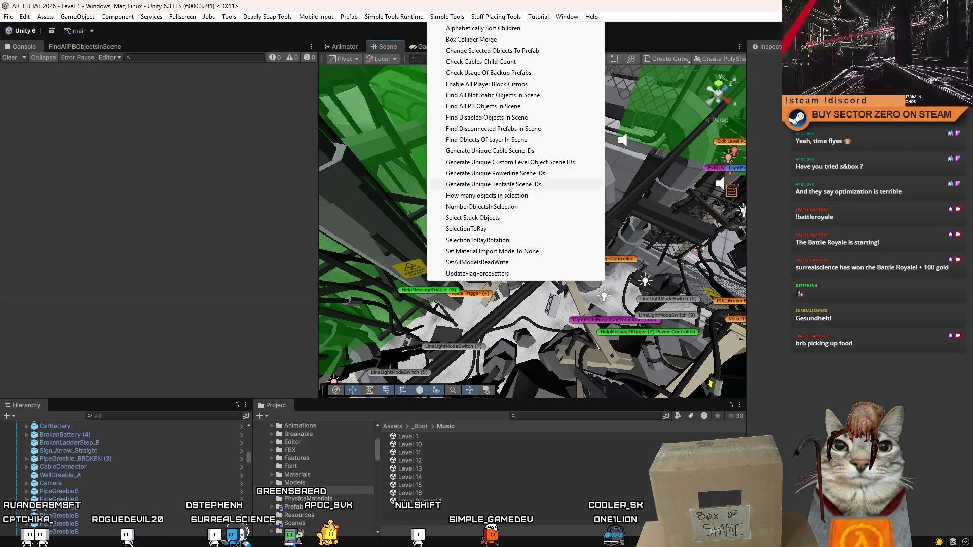
{"action": "left_click", "coordinate": [85, 46]}
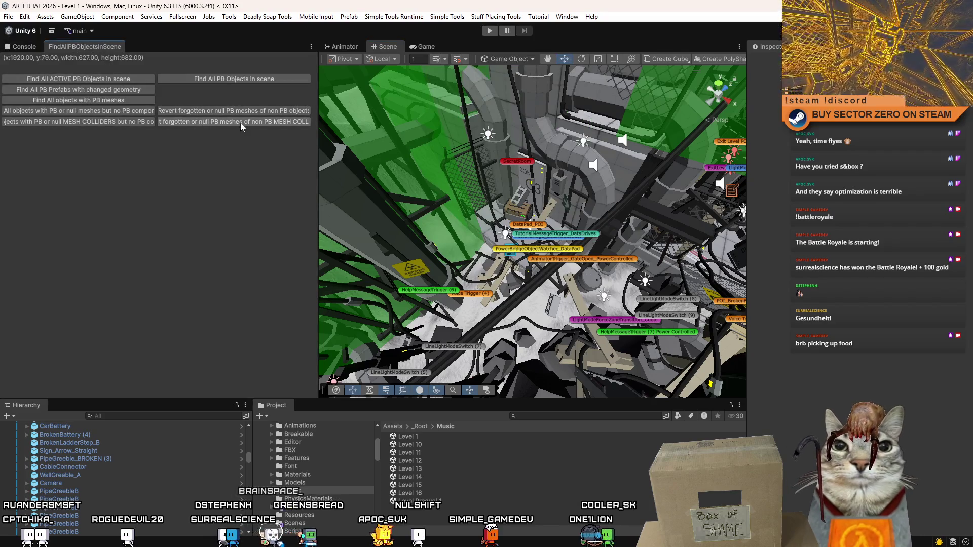
{"action": "left_click_drag", "start_coordinate": [318, 137], "coordinate": [352, 133]}
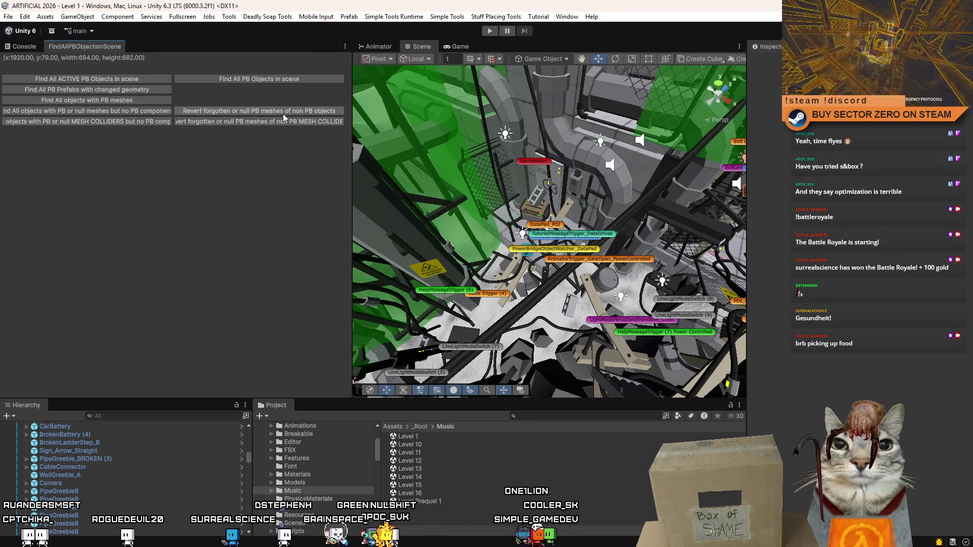
Step: Revert stray ProBuilder meshes on non-ProBuilder objects and select another ProBuilder-related group
{"action": "left_click", "coordinate": [257, 113]}
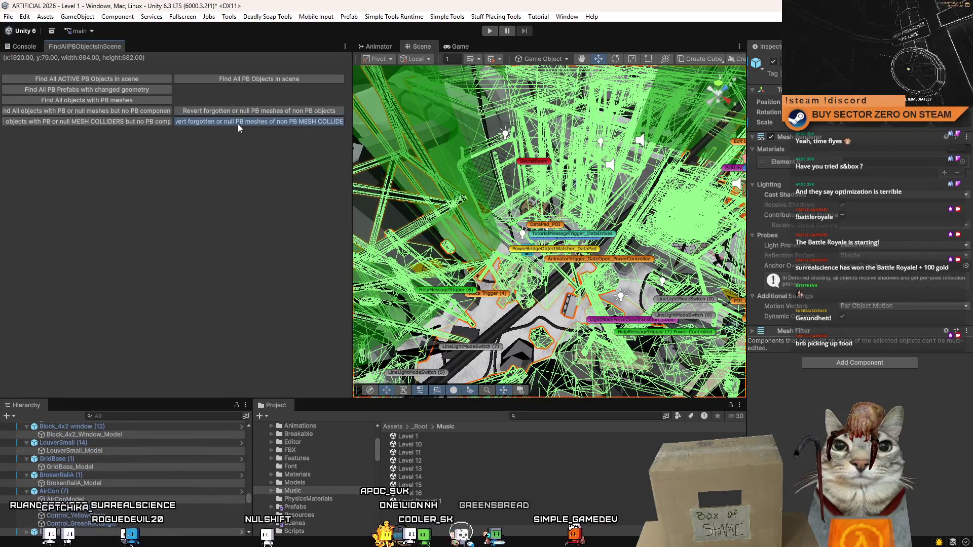
{"action": "left_click", "coordinate": [238, 122]}
{"action": "left_click_drag", "start_coordinate": [472, 181], "coordinate": [596, 135]}
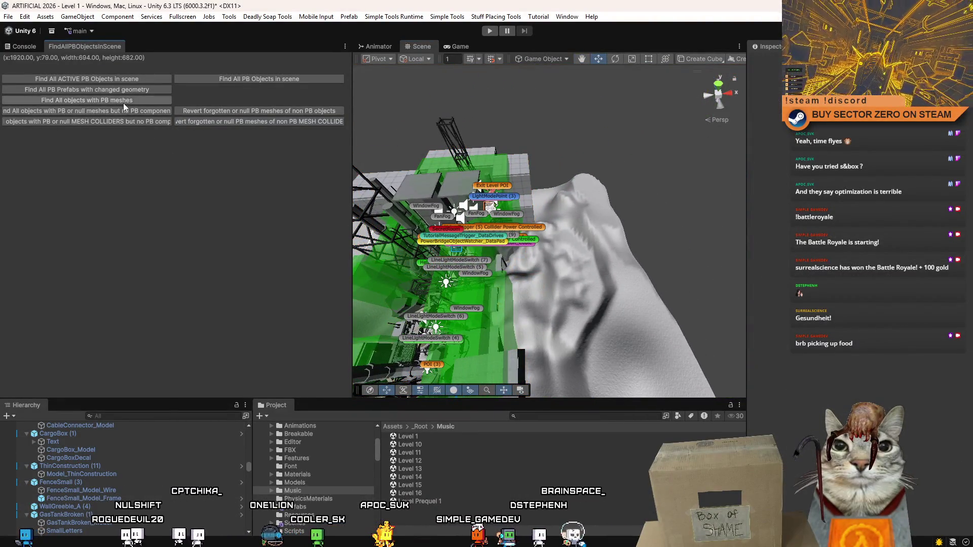
Step: Select all objects using ProBuilder meshes, inspect them in the level, then narrow the finder panel
{"action": "left_click", "coordinate": [122, 101]}
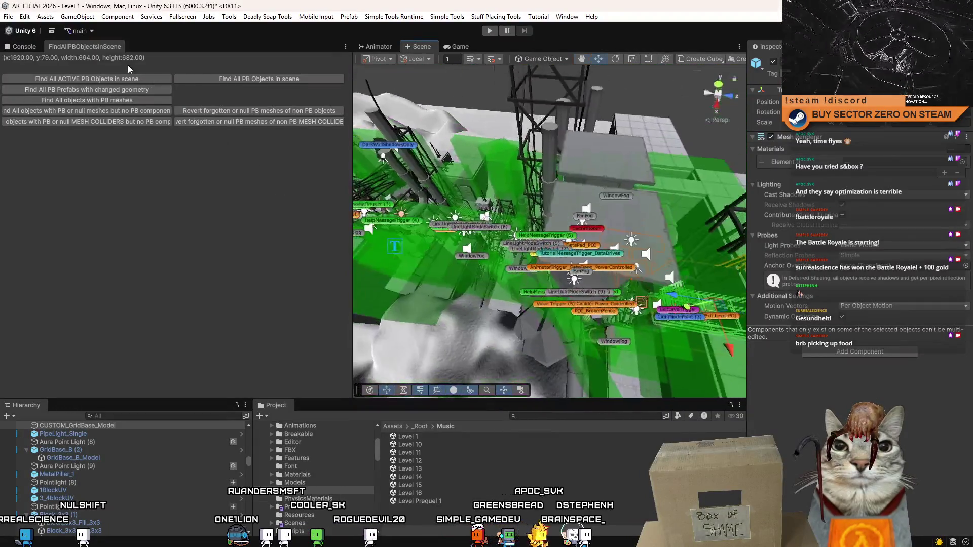
{"action": "left_click", "coordinate": [132, 79]}
{"action": "mouse_move", "coordinate": [466, 138]}
{"action": "left_mouse_down"}
{"action": "mouse_move", "coordinate": [529, 107]}
{"action": "mouse_move", "coordinate": [645, 212]}
{"action": "mouse_move", "coordinate": [729, 196]}
{"action": "mouse_move", "coordinate": [650, 134]}
{"action": "mouse_move", "coordinate": [384, 195]}
{"action": "left_mouse_up"}
{"action": "left_click", "coordinate": [649, 133]}
{"action": "left_click_drag", "start_coordinate": [353, 166], "coordinate": [190, 165]}
{"action": "mouse_move", "coordinate": [354, 193]}
{"action": "left_mouse_down"}
{"action": "mouse_move", "coordinate": [393, 208]}
{"action": "mouse_move", "coordinate": [512, 189]}
{"action": "left_mouse_up"}
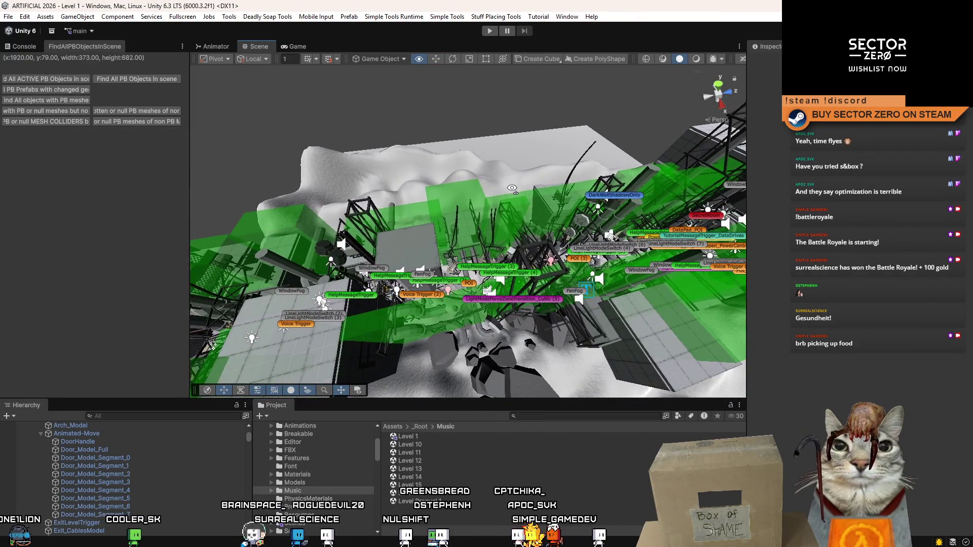
Step: Reopen the Level 1 scene from the Project panel
{"action": "left_click", "coordinate": [412, 437]}
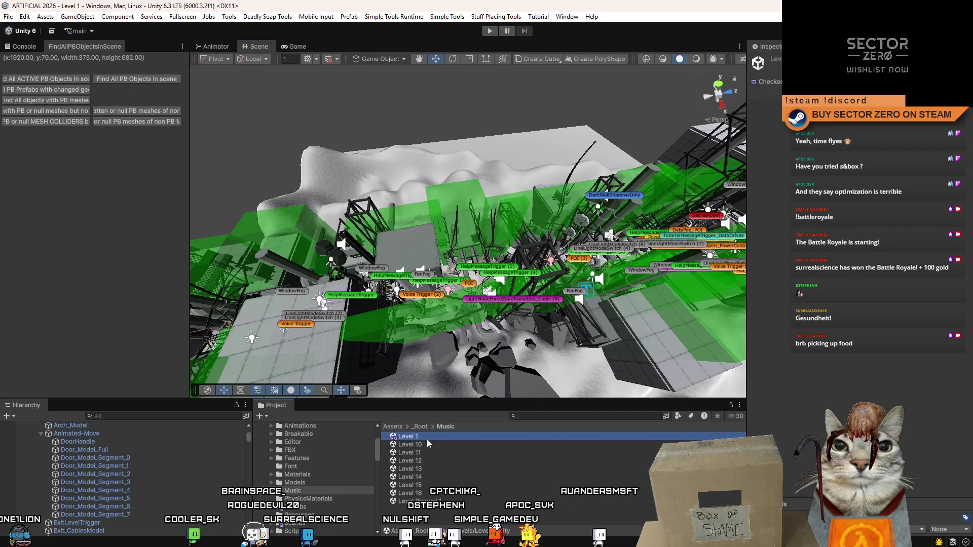
{"action": "right_click", "coordinate": [428, 439]}
{"action": "left_click", "coordinate": [505, 114]}
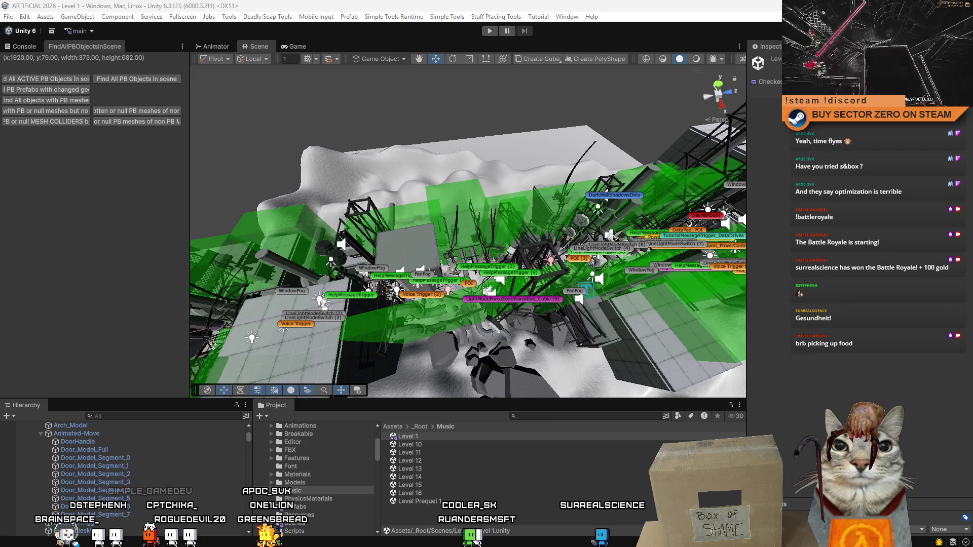
Step: Switch to Visual Studio and close Find All References to show the ENGLISH.xml voice lines
{"action": "left_click", "coordinate": [406, 436]}
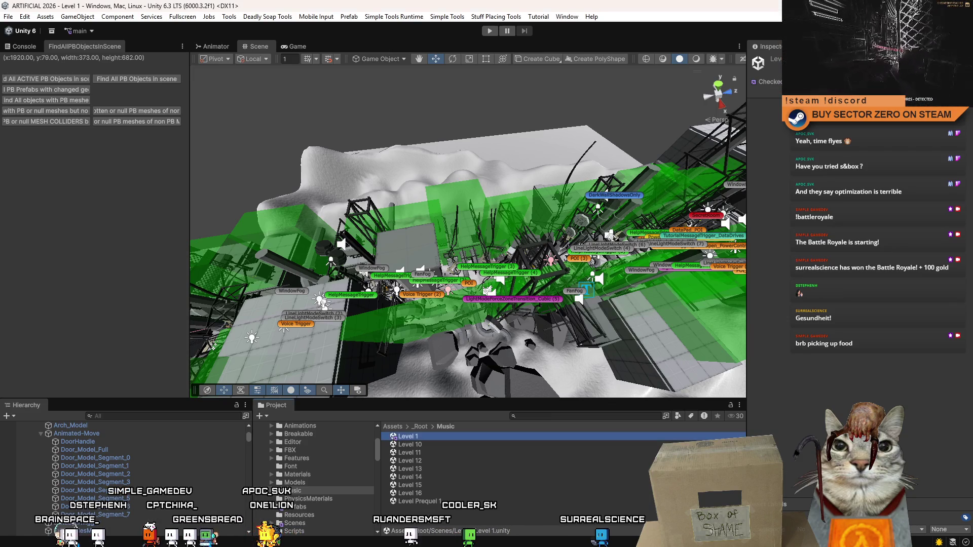
{"action": "mouse_move", "coordinate": [504, 299]}
{"action": "left_mouse_down"}
{"action": "mouse_move", "coordinate": [596, 282]}
{"action": "mouse_move", "coordinate": [542, 92]}
{"action": "left_mouse_up"}
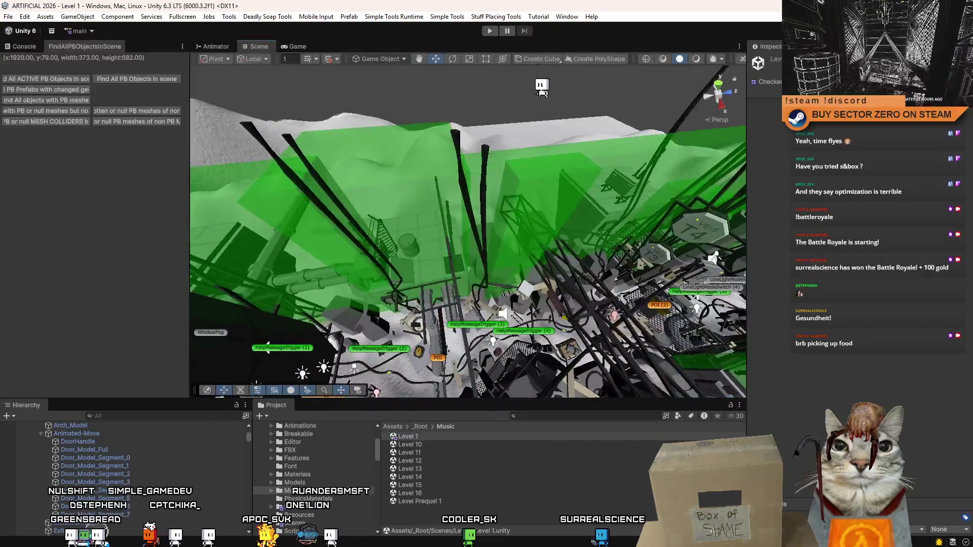
{"action": "key", "text": "alt+Tab"}
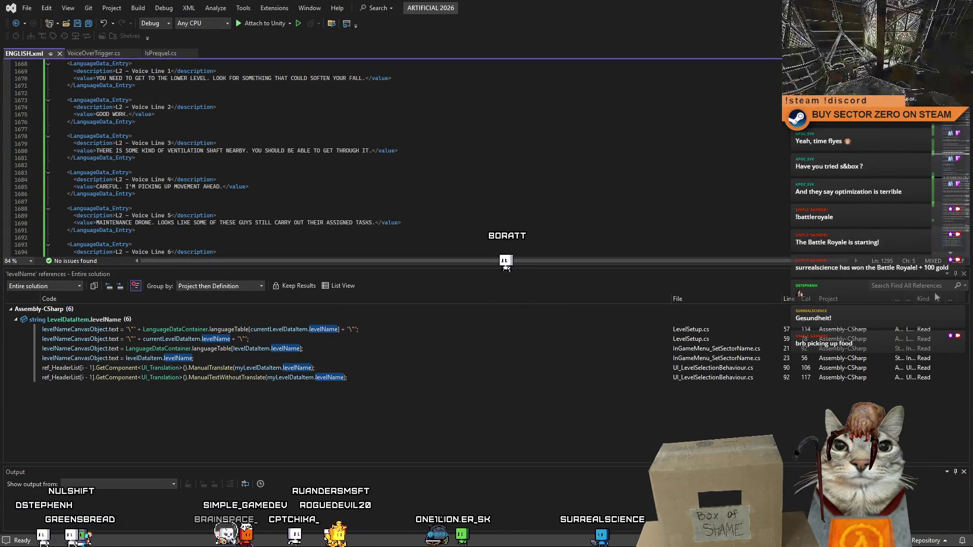
{"action": "left_click", "coordinate": [964, 275]}
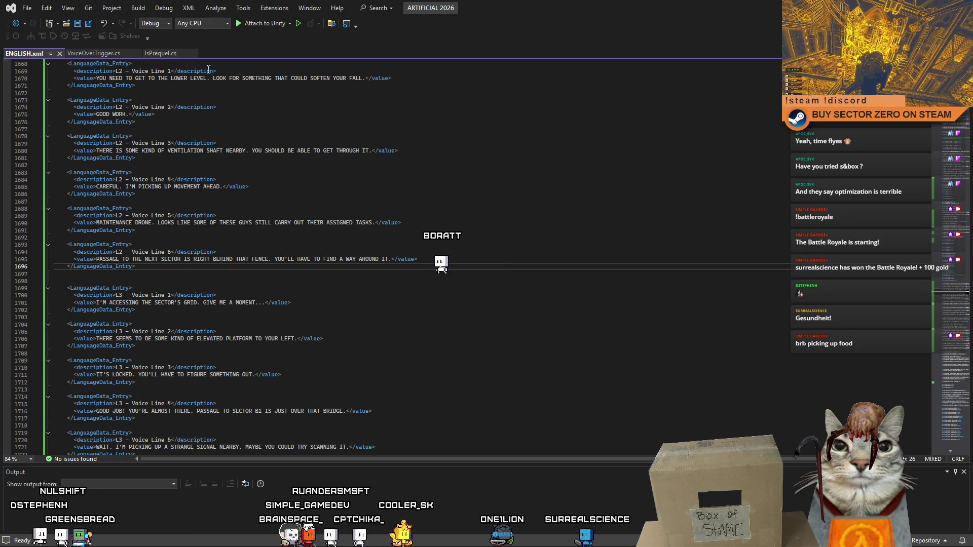
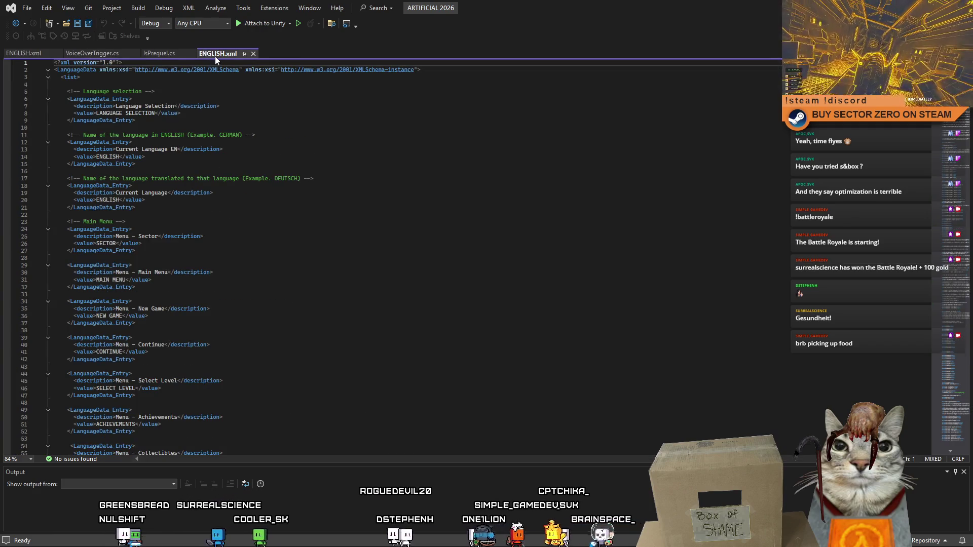
Step: Find the POI_SerialNumber entry in the unmodified ENGLISH.xml
{"action": "scroll", "coordinate": [952, 86], "scroll_direction": "down", "scroll_amount": 10}
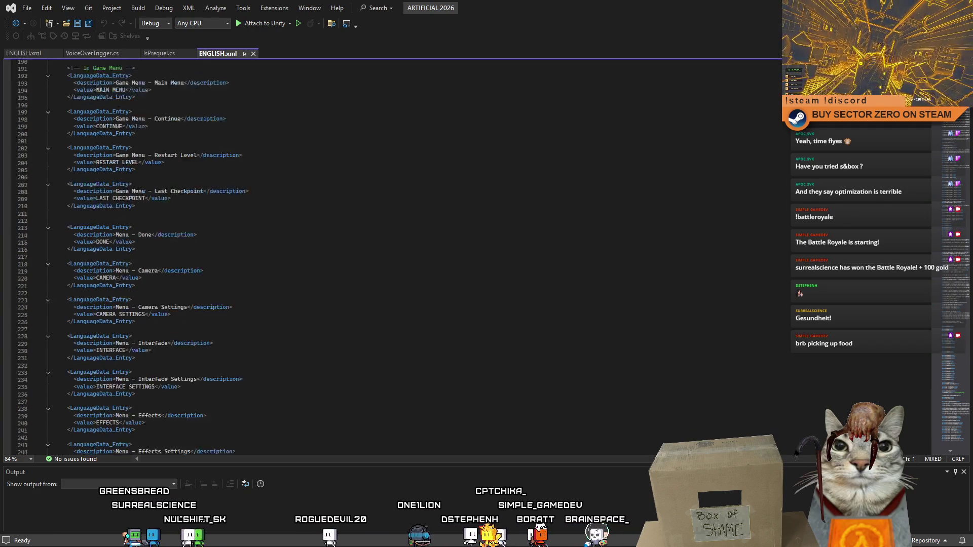
{"action": "scroll", "coordinate": [952, 86], "scroll_direction": "up", "scroll_amount": 10}
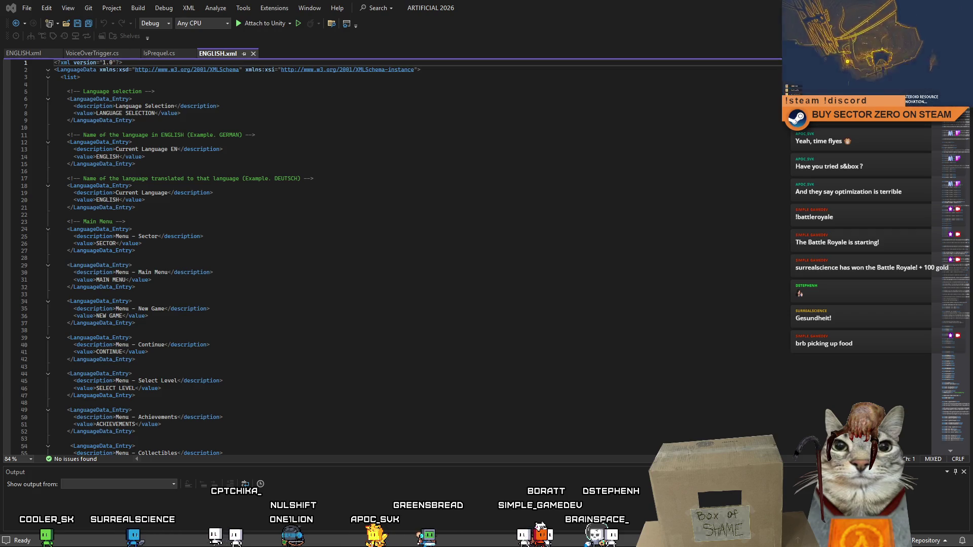
{"action": "left_click", "coordinate": [271, 128]}
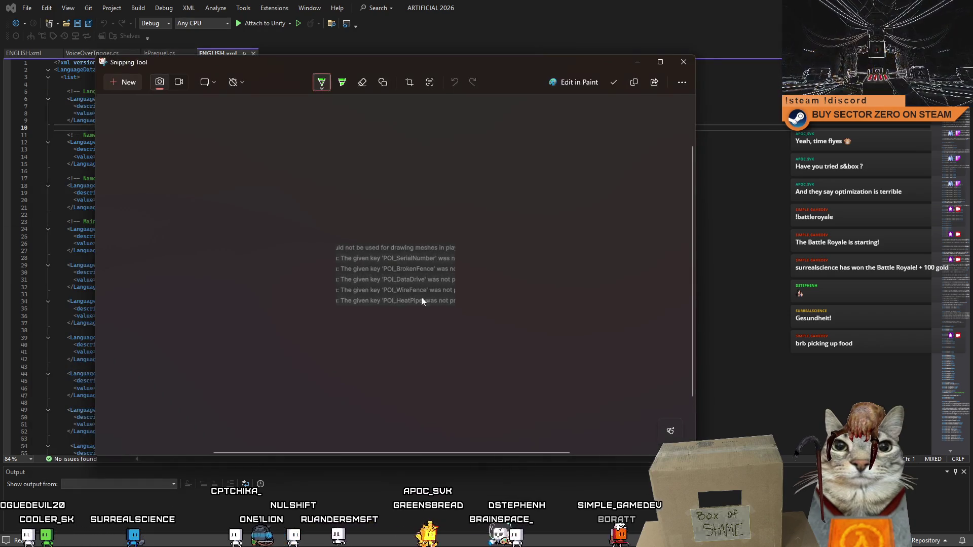
{"action": "left_click", "coordinate": [639, 61]}
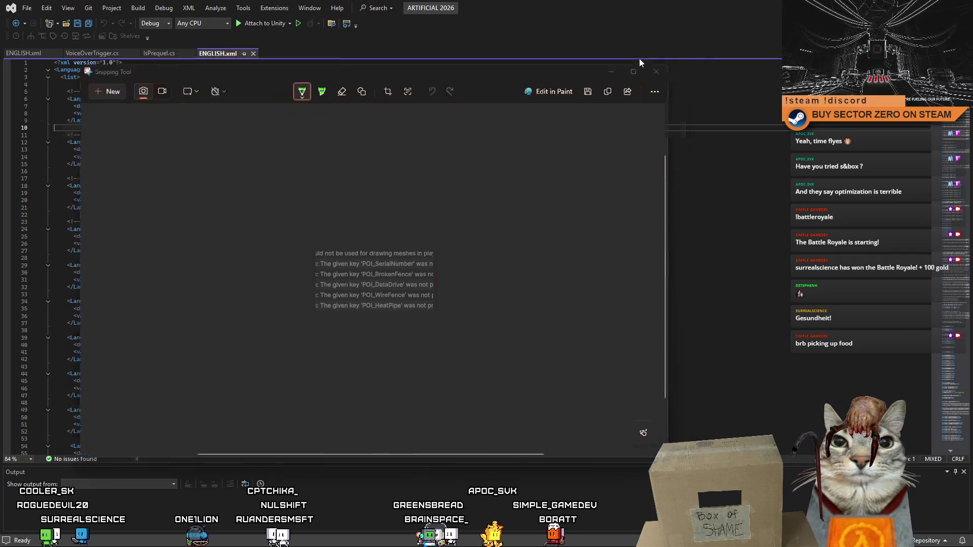
{"action": "left_click", "coordinate": [618, 149]}
{"action": "left_click", "coordinate": [605, 203]}
{"action": "key", "text": "F3"}
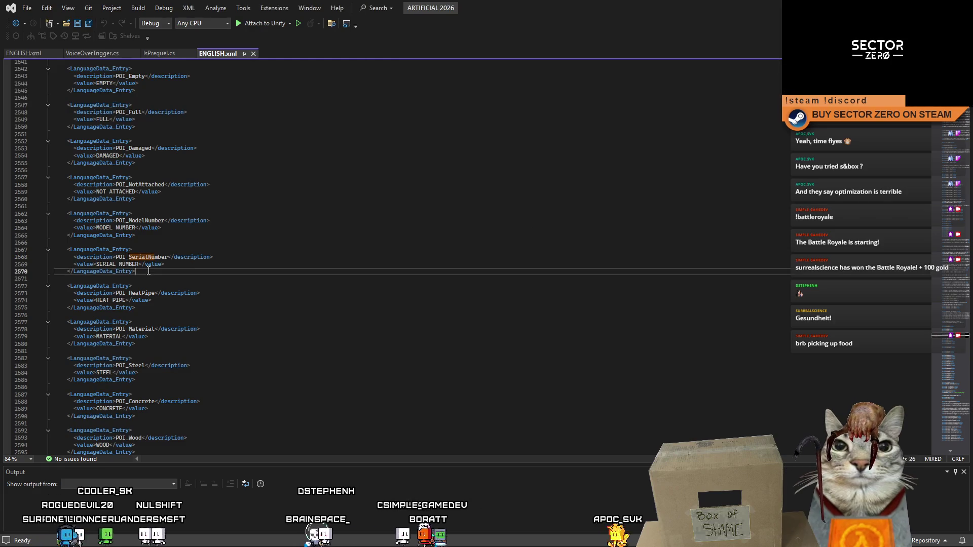
Step: Copy the POI_SerialNumber block and paste it below POI_Pressure in the edited ENGLISH.xml
{"action": "left_click_drag", "start_coordinate": [136, 272], "coordinate": [36, 253]}
{"action": "key", "text": "ctrl+c"}
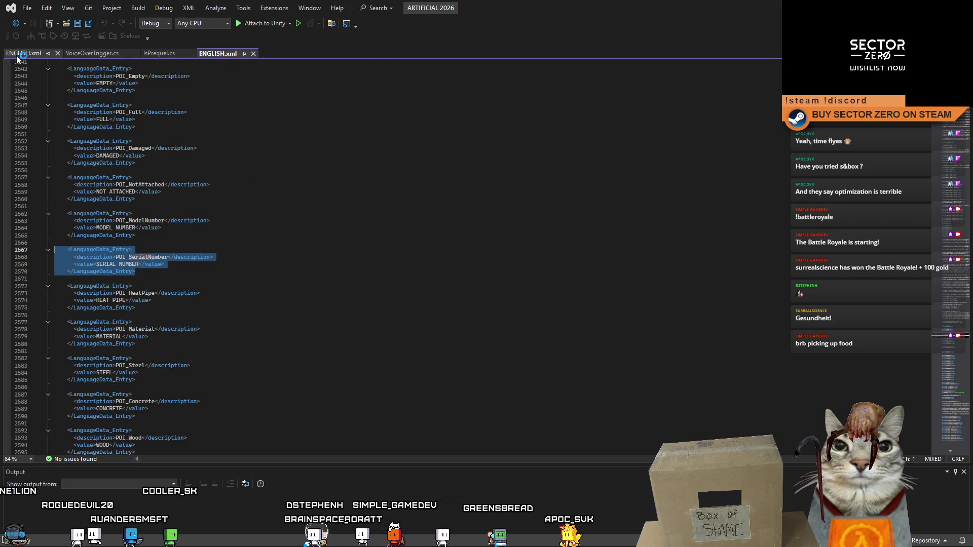
{"action": "left_click", "coordinate": [17, 53]}
{"action": "left_click", "coordinate": [949, 245]}
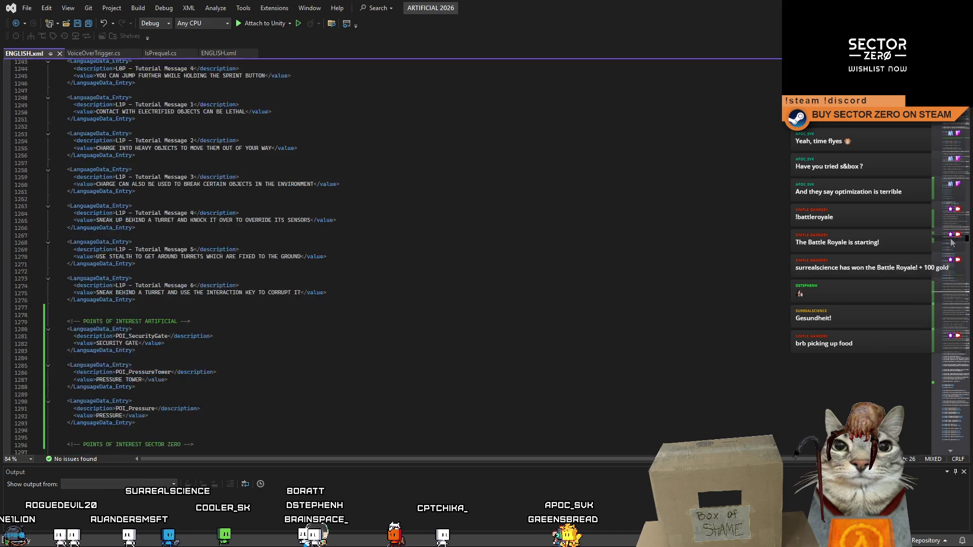
{"action": "left_click", "coordinate": [198, 310]}
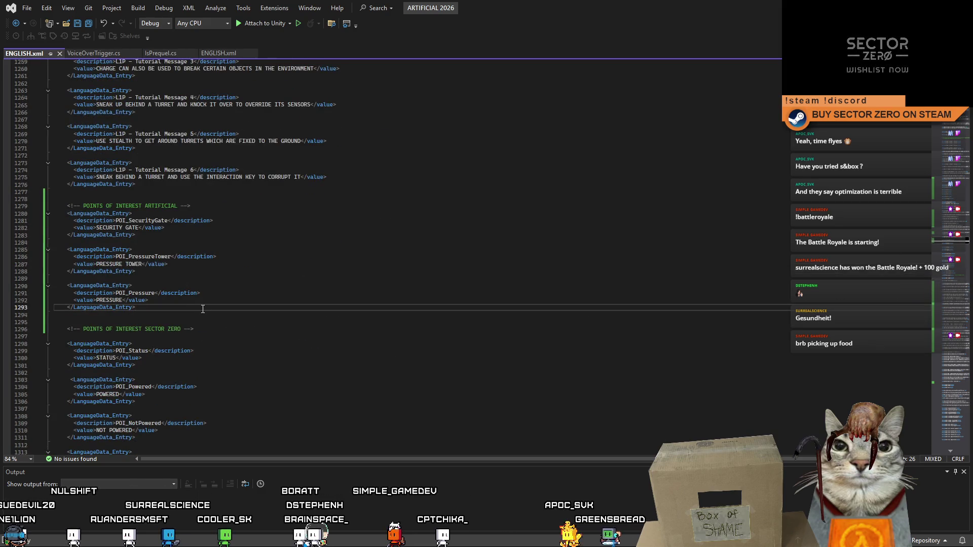
{"action": "key", "text": "Return"}
{"action": "key", "text": "Return"}
{"action": "key", "text": "ctrl+v"}
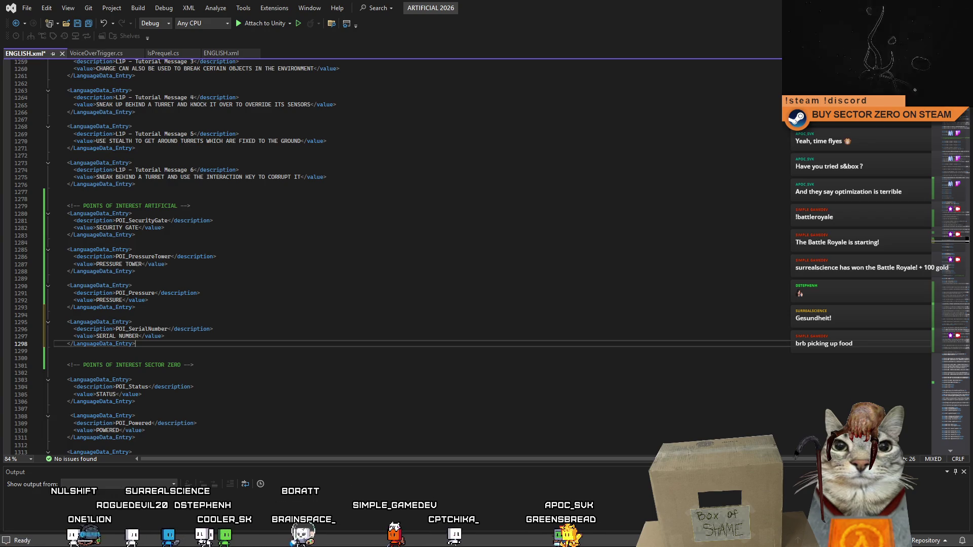
Step: Go to line 2729 in the unmodified ENGLISH.xml and search for 'Fence'
{"action": "key", "text": "alt+Tab"}
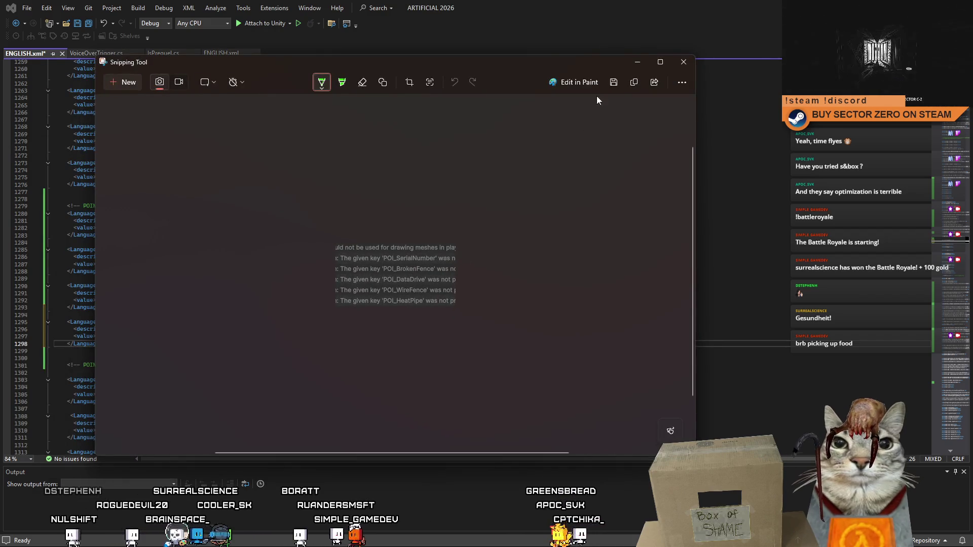
{"action": "left_click", "coordinate": [638, 62]}
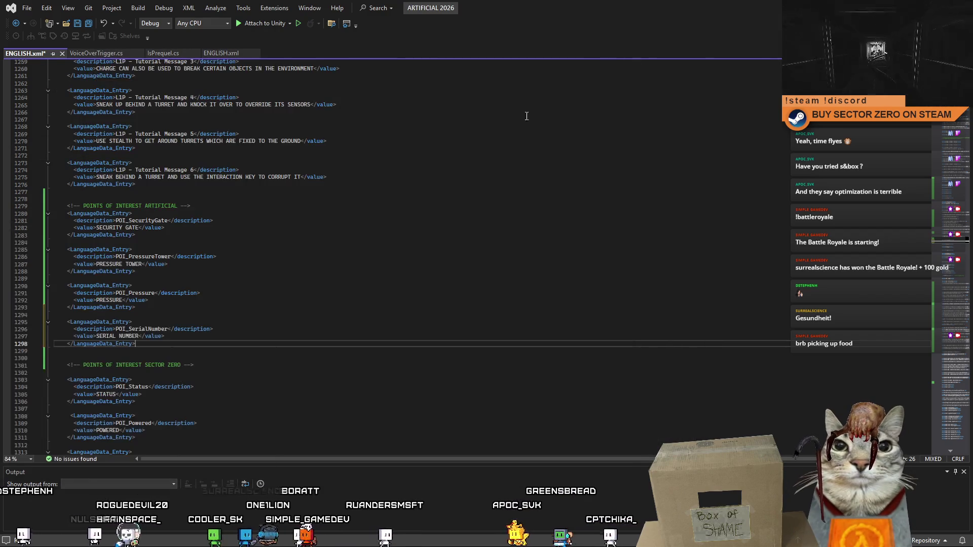
{"action": "left_click", "coordinate": [218, 55]}
{"action": "left_click", "coordinate": [476, 229]}
{"action": "key", "text": "ctrl+g"}
{"action": "type", "text": "2729"}
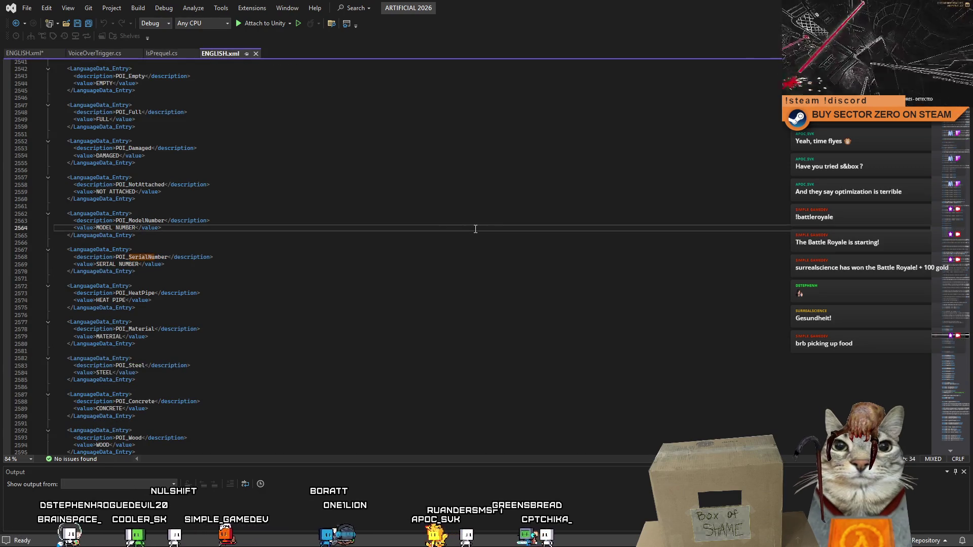
{"action": "key", "text": "Return"}
{"action": "type", "text": "Fence</description>"}
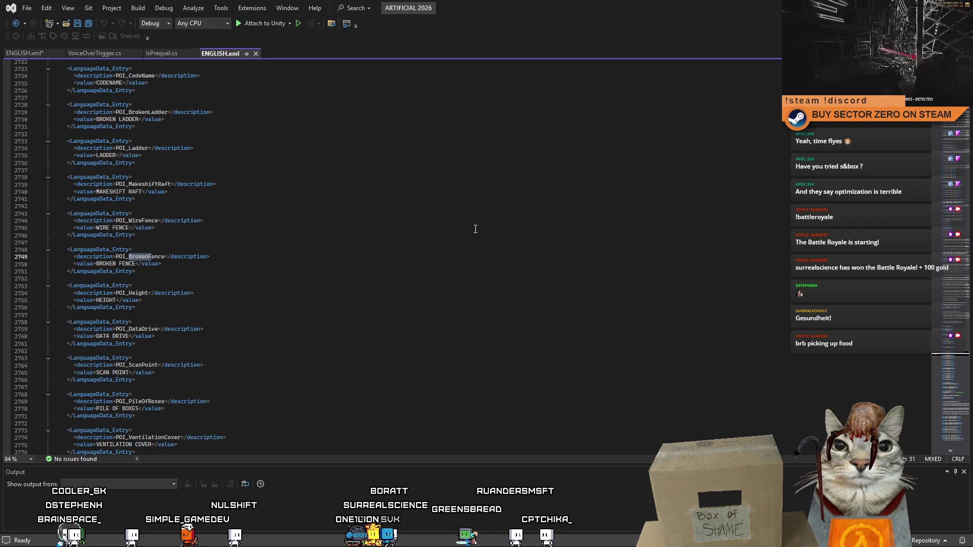
Step: Copy the POI_BrokenFence block and paste it below POI_SerialNumber
{"action": "left_click_drag", "start_coordinate": [160, 271], "coordinate": [55, 249]}
{"action": "key", "text": "ctrl+c"}
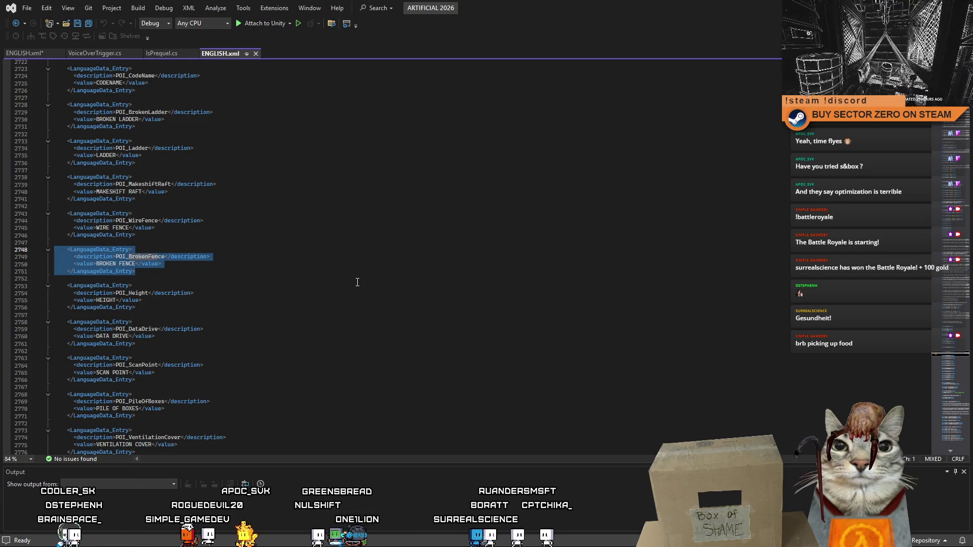
{"action": "left_click", "coordinate": [347, 278]}
{"action": "key", "text": "ctrl+Tab"}
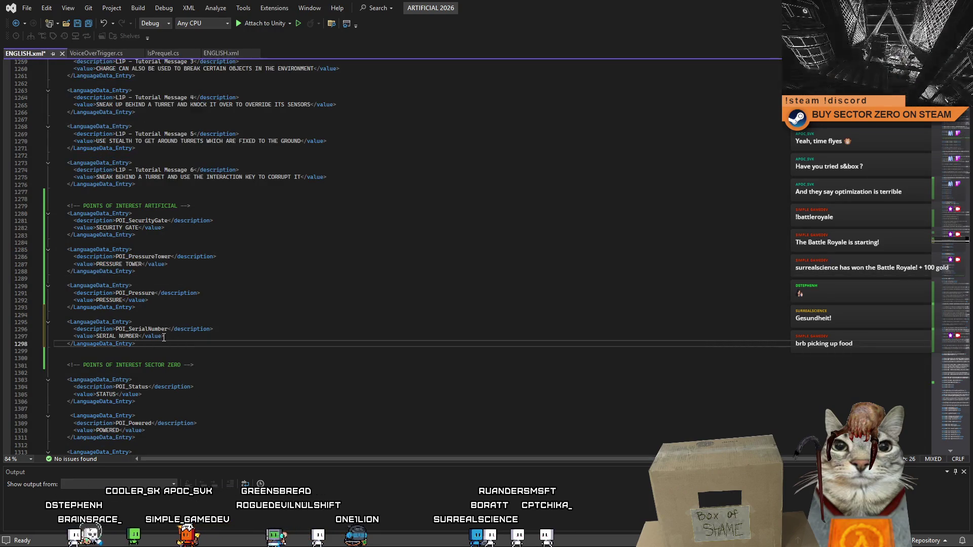
{"action": "key", "text": "Return"}
{"action": "key", "text": "Return"}
{"action": "key", "text": "ctrl+v"}
Step: Copy the POI_DataDrive block and paste it below POI_BrokenFence
{"action": "left_click", "coordinate": [238, 53]}
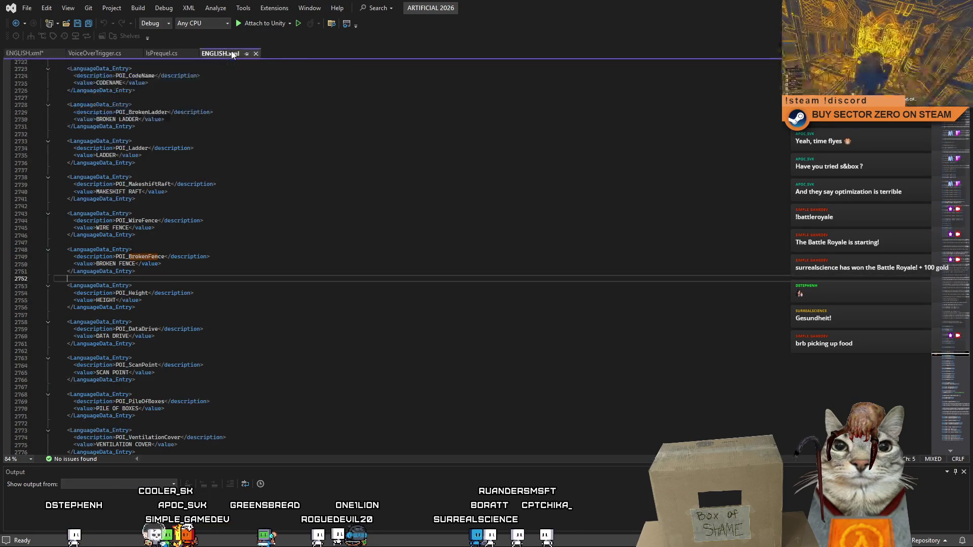
{"action": "key", "text": "Down"}
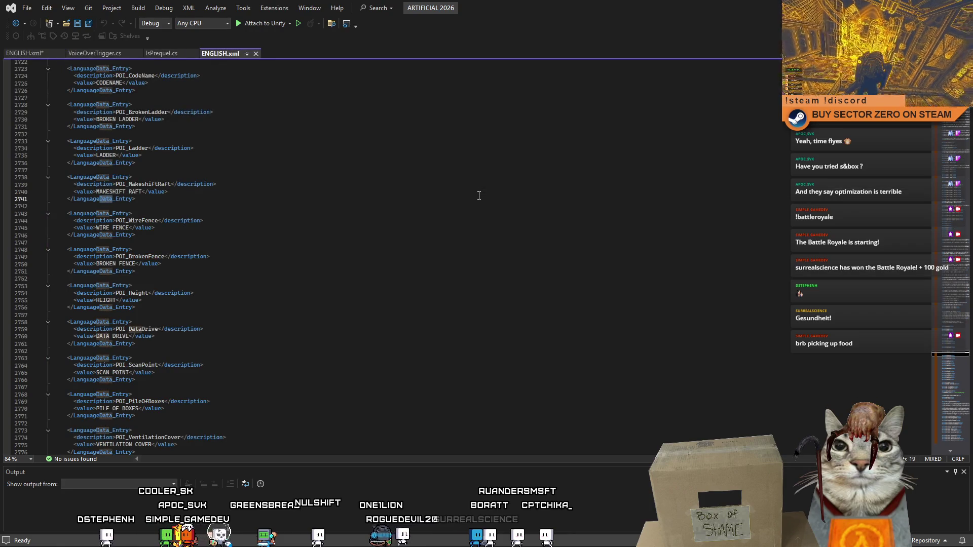
{"action": "key", "text": "Up"}
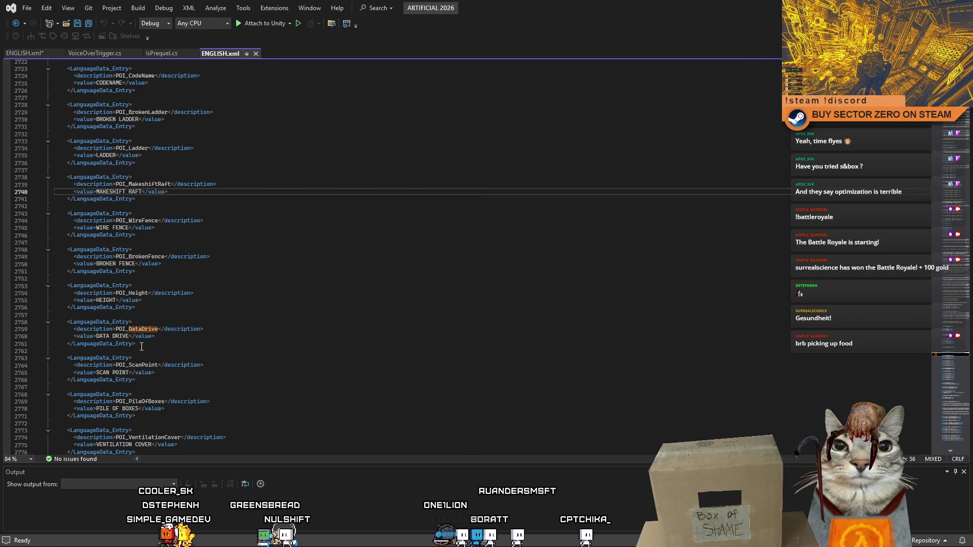
{"action": "left_click_drag", "start_coordinate": [141, 347], "coordinate": [61, 322]}
{"action": "key", "text": "ctrl+c"}
{"action": "key", "text": "ctrl+Tab"}
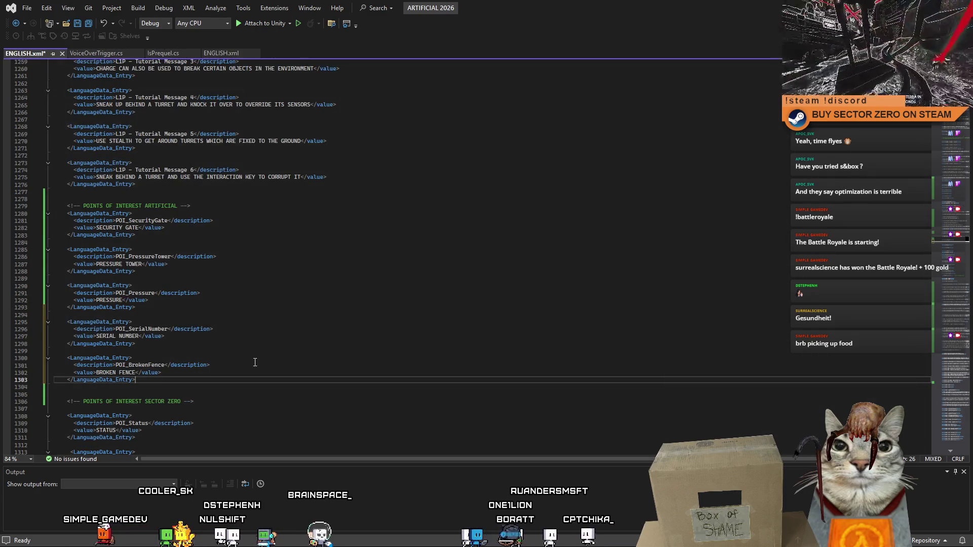
{"action": "key", "text": "Return"}
{"action": "key", "text": "Return"}
{"action": "key", "text": "ctrl+v"}
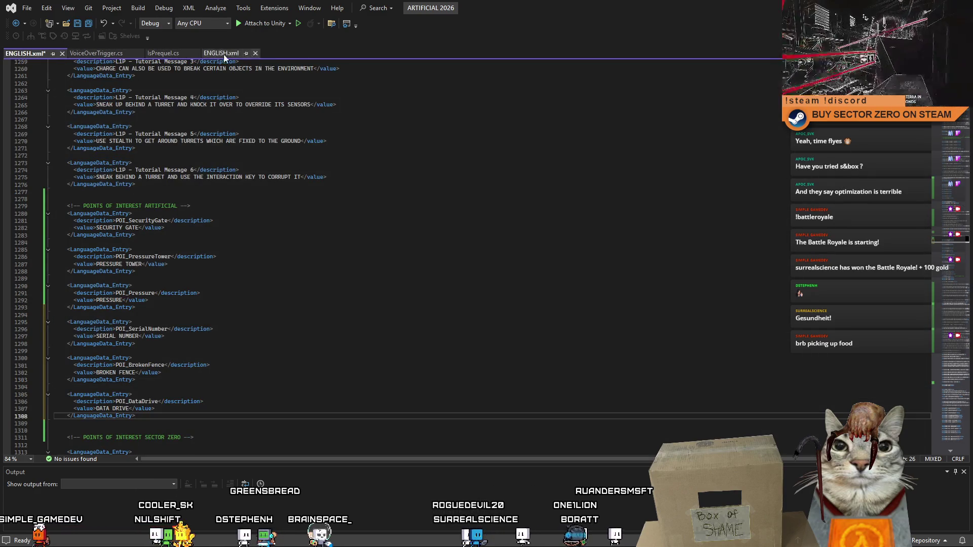
Step: Copy the POI_WireFence block and paste it below POI_DataDrive in the edited file
{"action": "left_click", "coordinate": [224, 55]}
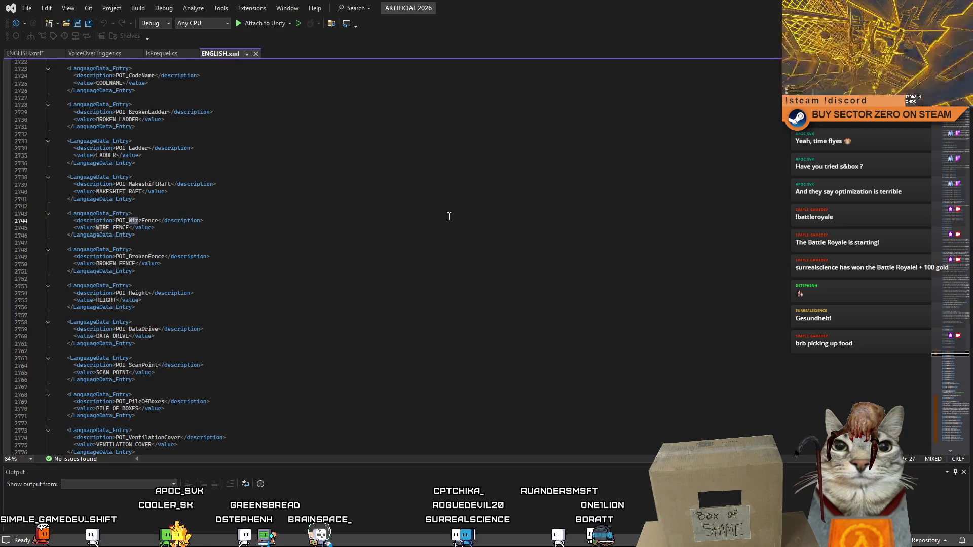
{"action": "key", "text": "Up"}
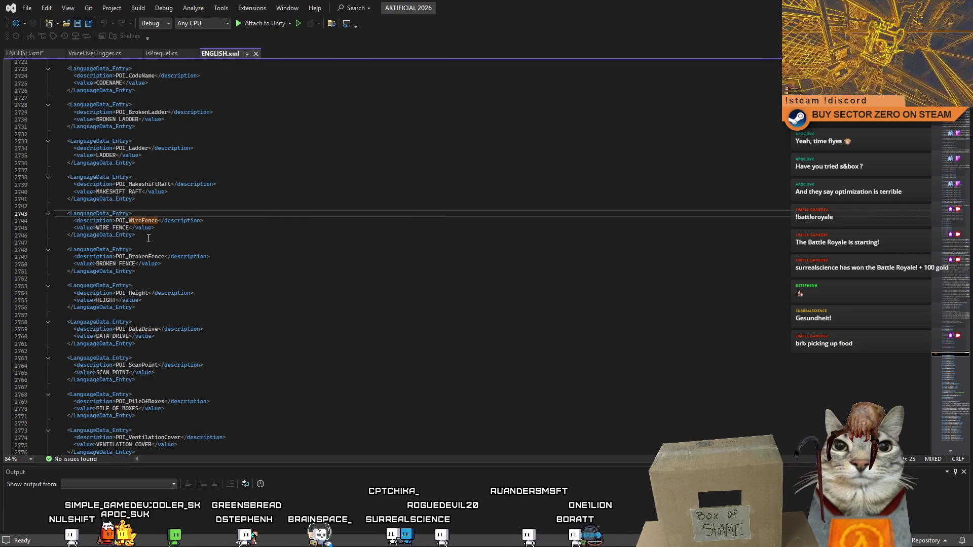
{"action": "left_click_drag", "start_coordinate": [149, 238], "coordinate": [55, 213]}
{"action": "key", "text": "ctrl+c"}
{"action": "left_click", "coordinate": [35, 55]}
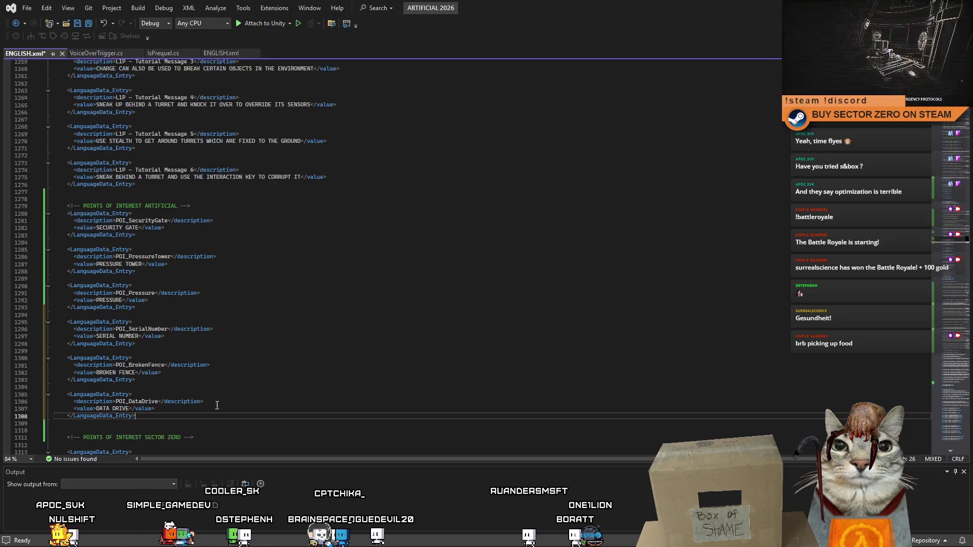
{"action": "key", "text": "Down"}
{"action": "key", "text": "Down"}
{"action": "key", "text": "ctrl+v"}
{"action": "left_click", "coordinate": [301, 363]}
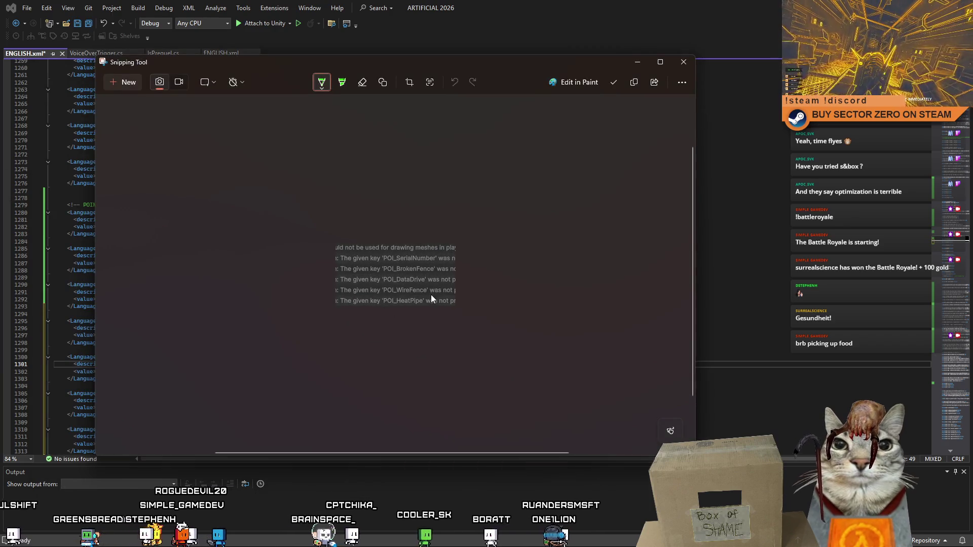
Step: Paste the POI_HeatPipe entry below WireFence, save ENGLISH.xml, and return to Unity
{"action": "left_click", "coordinate": [684, 61]}
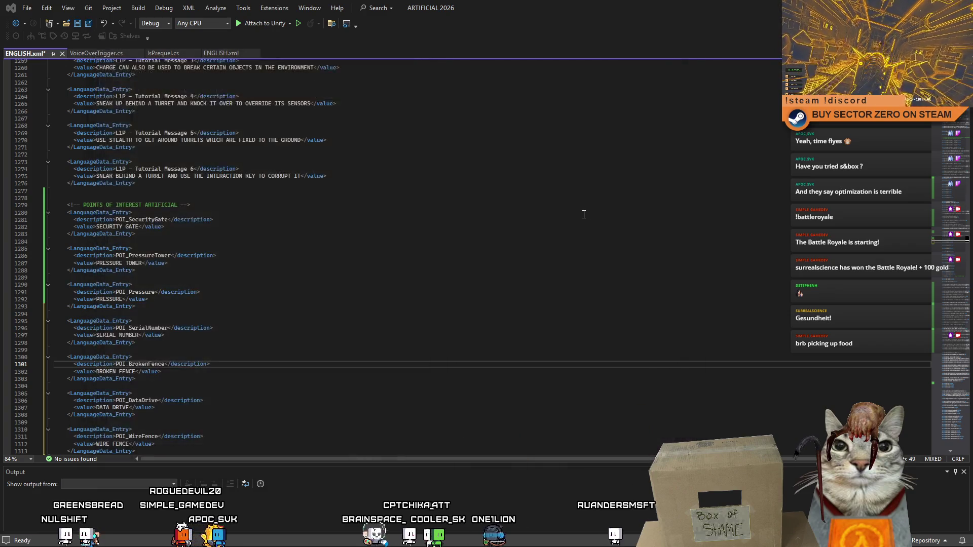
{"action": "left_click", "coordinate": [584, 214]}
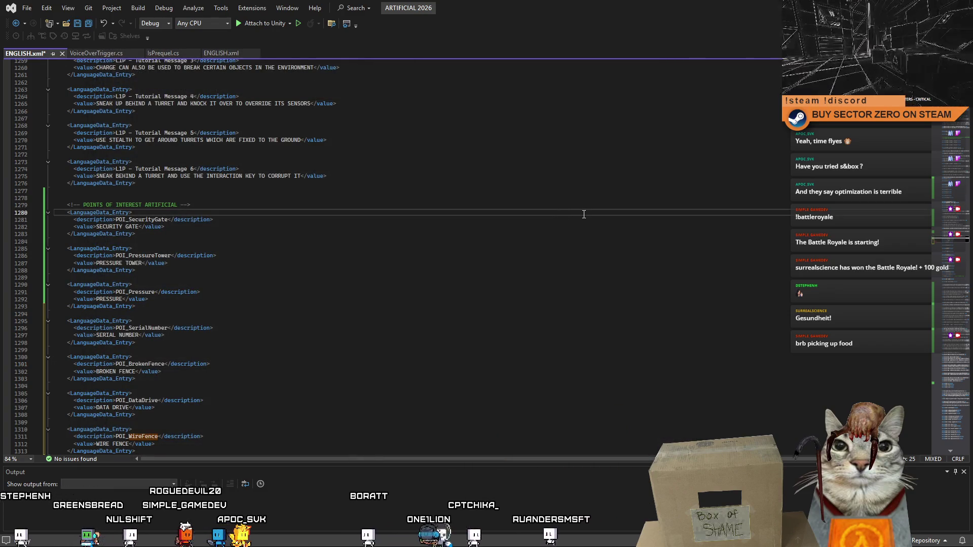
{"action": "left_click", "coordinate": [221, 52]}
{"action": "left_click", "coordinate": [501, 186]}
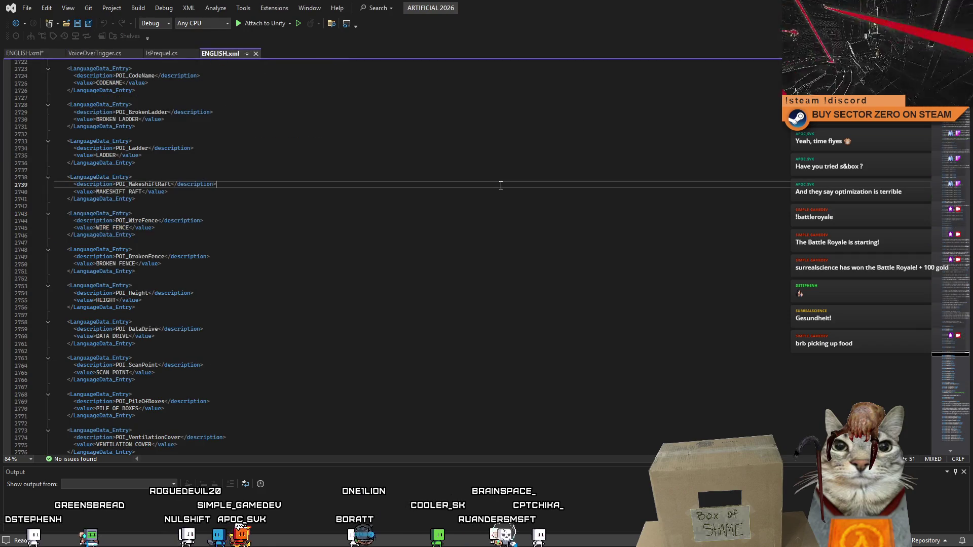
{"action": "key", "text": "F3"}
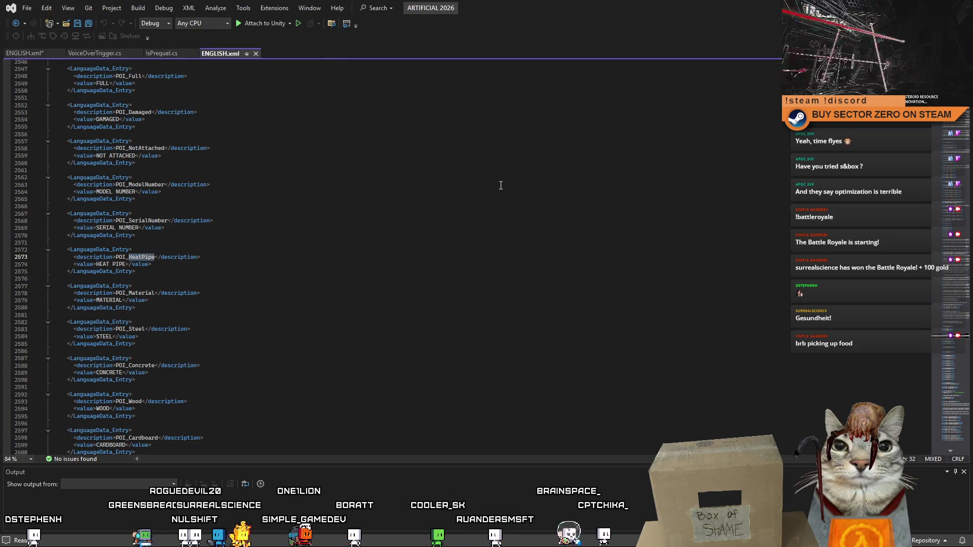
{"action": "left_click", "coordinate": [359, 269]}
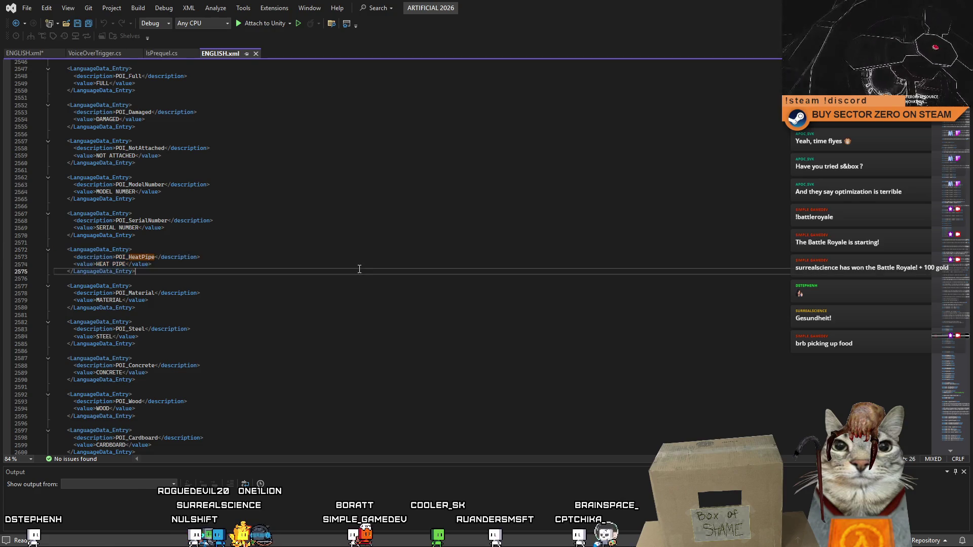
{"action": "left_click", "coordinate": [25, 53]}
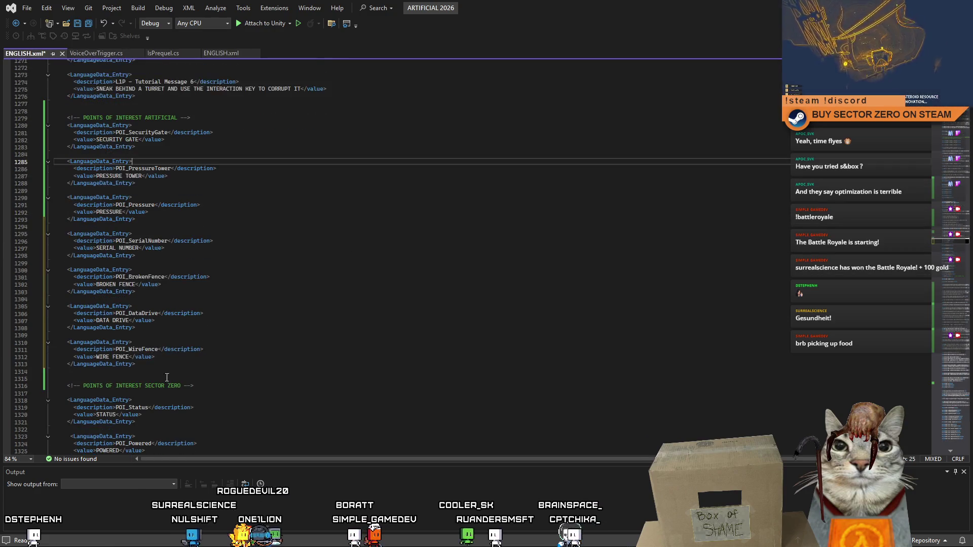
{"action": "left_click", "coordinate": [217, 370]}
{"action": "key", "text": "Return"}
{"action": "key", "text": "ctrl+v"}
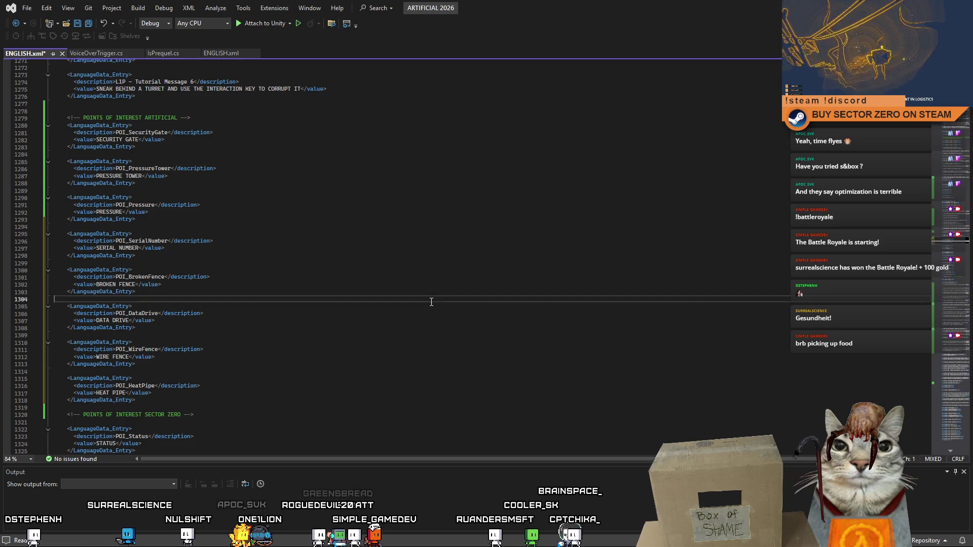
{"action": "key", "text": "ctrl+s"}
{"action": "key", "text": "alt+Tab"}
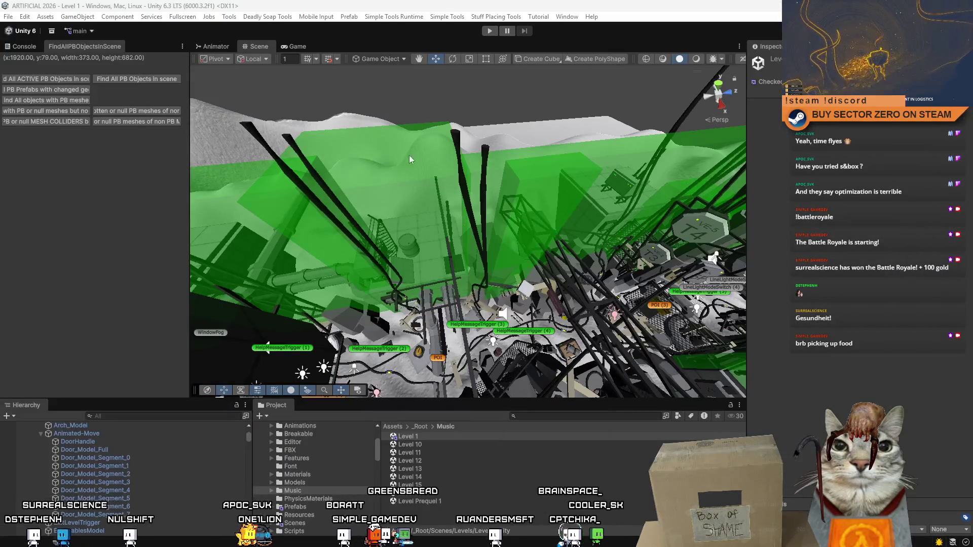
Step: Show the Console, enter Play mode on Level 1, and clear old messages
{"action": "right_click", "coordinate": [431, 149]}
{"action": "left_click", "coordinate": [20, 46]}
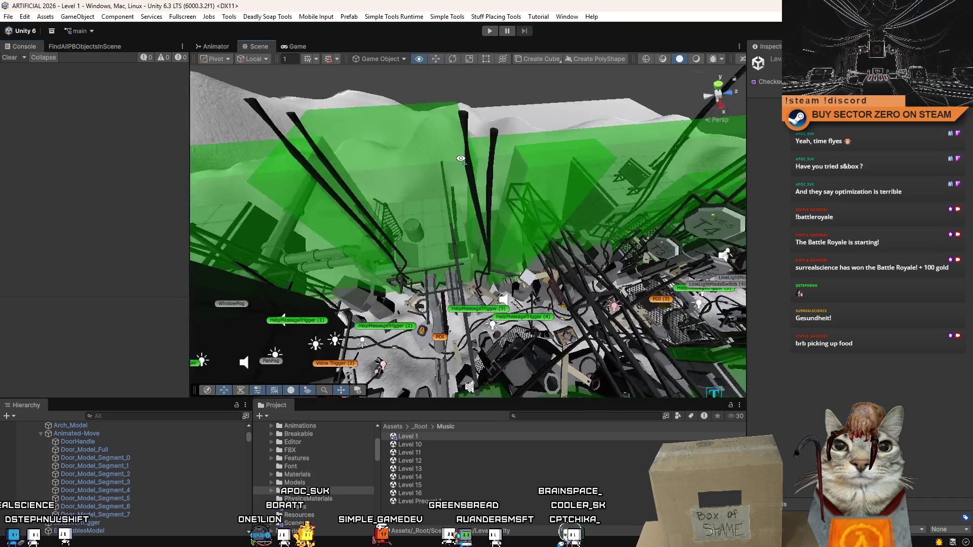
{"action": "scroll", "coordinate": [420, 91], "scroll_direction": "down", "scroll_amount": 1}
{"action": "left_click", "coordinate": [490, 31]}
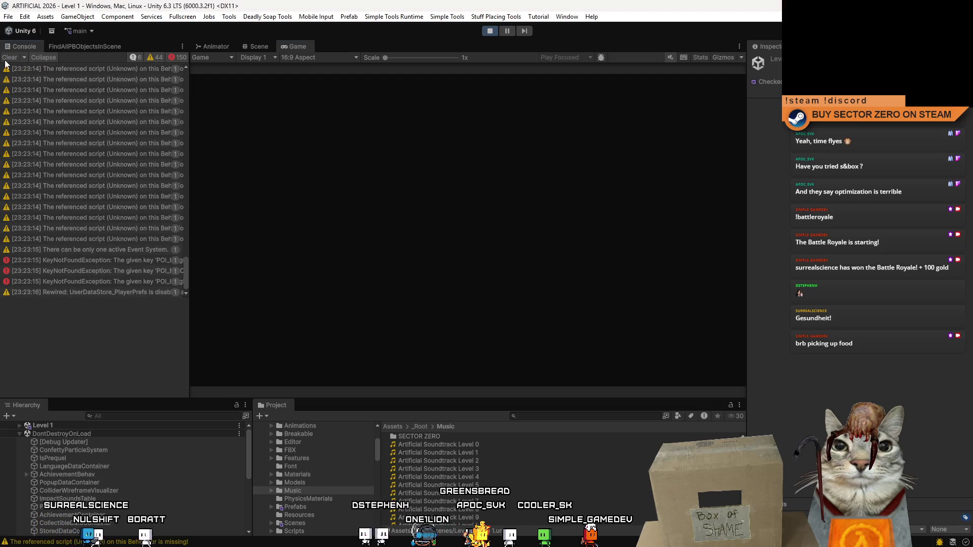
{"action": "left_click", "coordinate": [5, 61]}
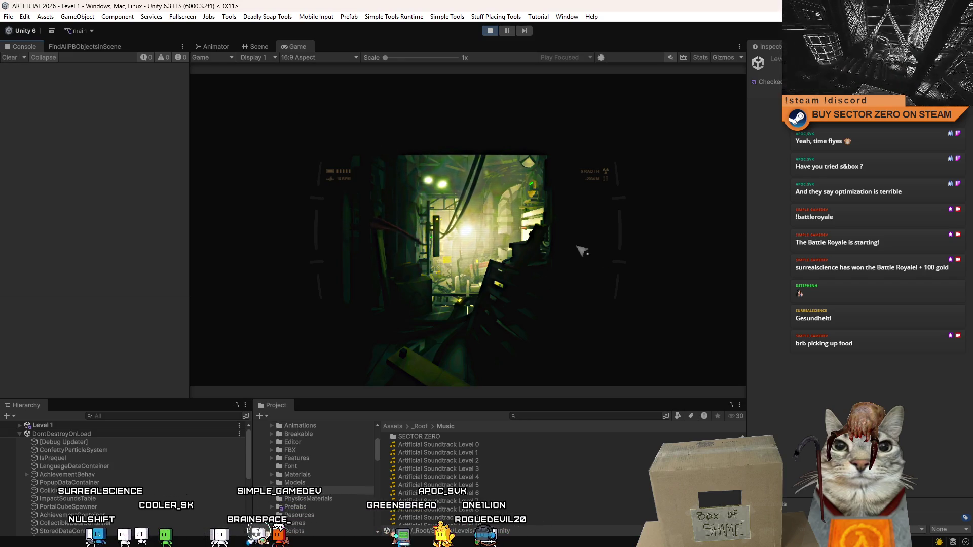
Step: Restart Level 1 twice from the pause menu, widening and clearing the Console
{"action": "key", "text": "Escape"}
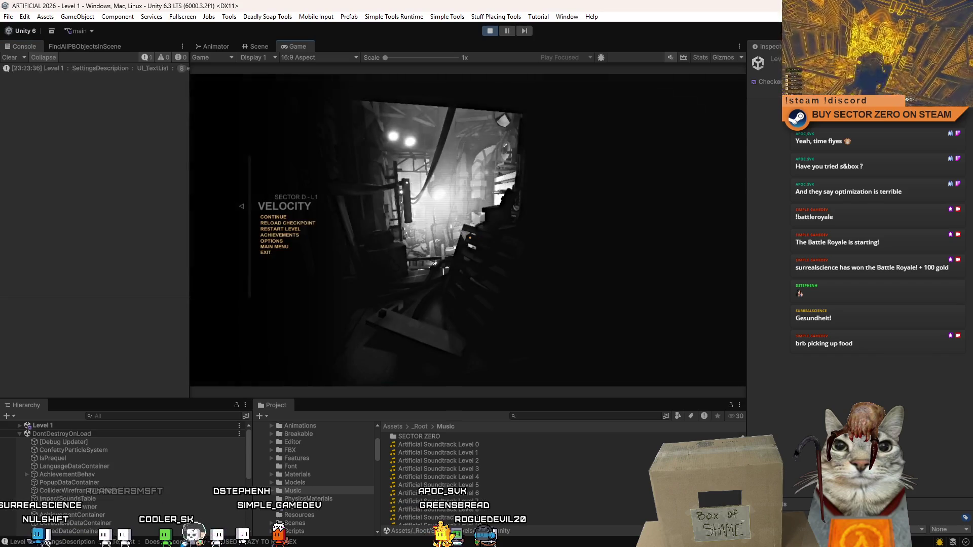
{"action": "left_click", "coordinate": [301, 234]}
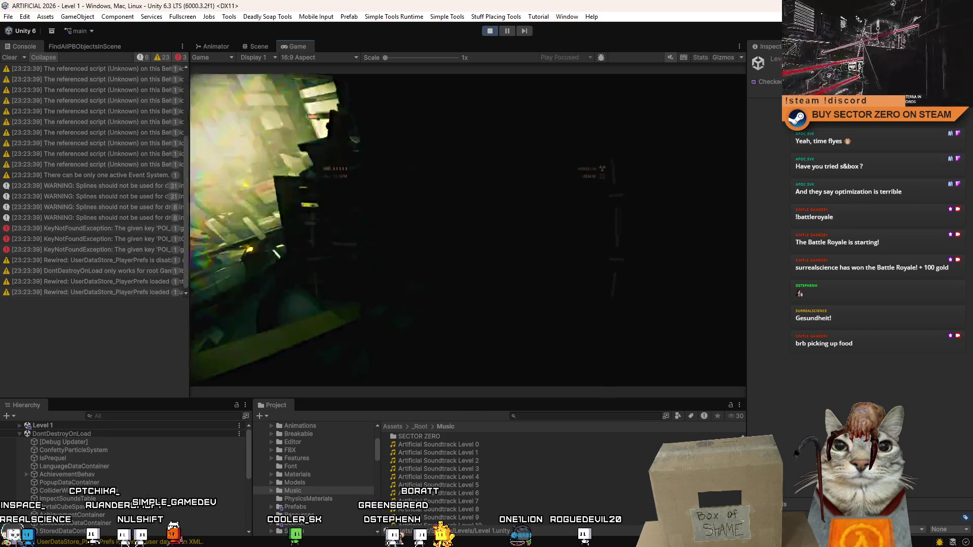
{"action": "key", "text": "Escape"}
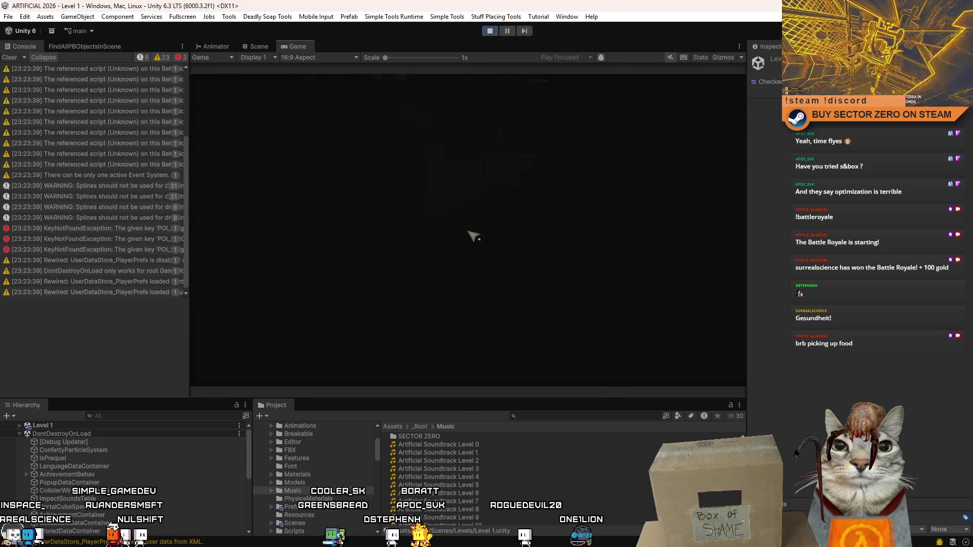
{"action": "left_click_drag", "start_coordinate": [191, 238], "coordinate": [306, 253]}
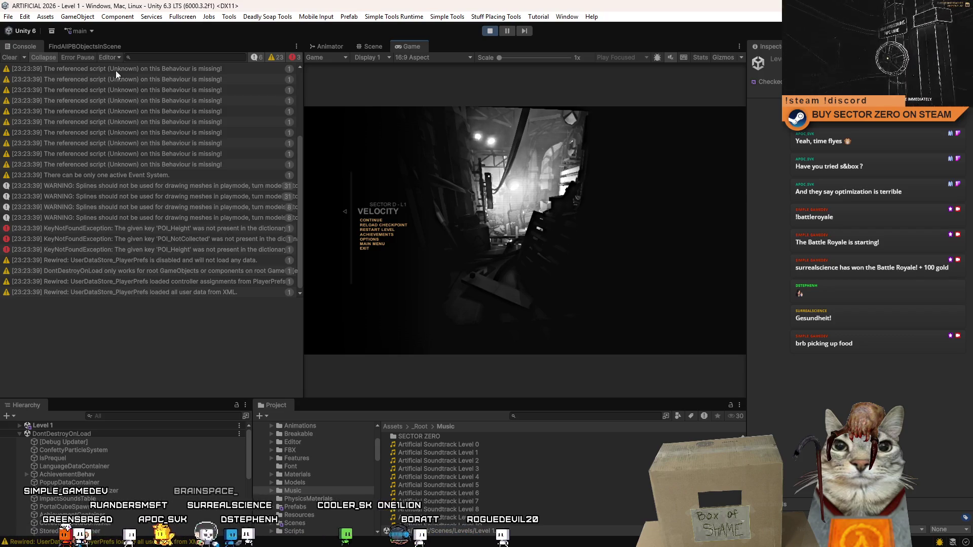
{"action": "left_click", "coordinate": [9, 57]}
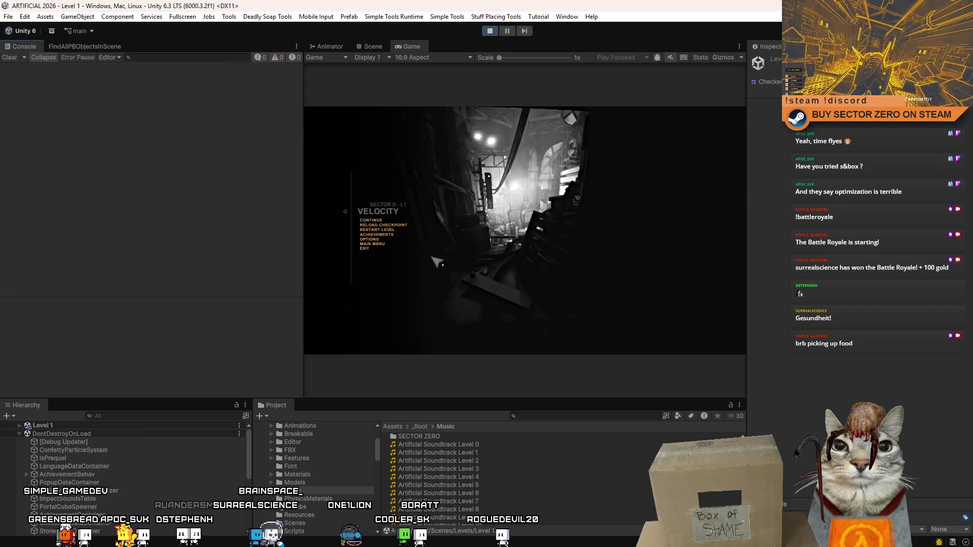
{"action": "left_click", "coordinate": [388, 231]}
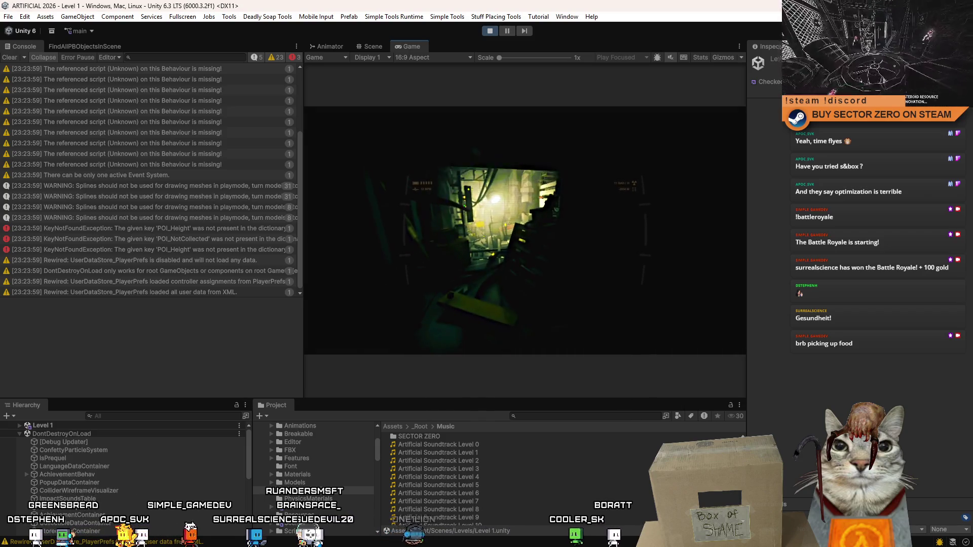
Step: Ping each missing-script warning's object, including rocks, CUSTOM_GridBase_Model and Antenna_B_Model
{"action": "key", "text": "Escape"}
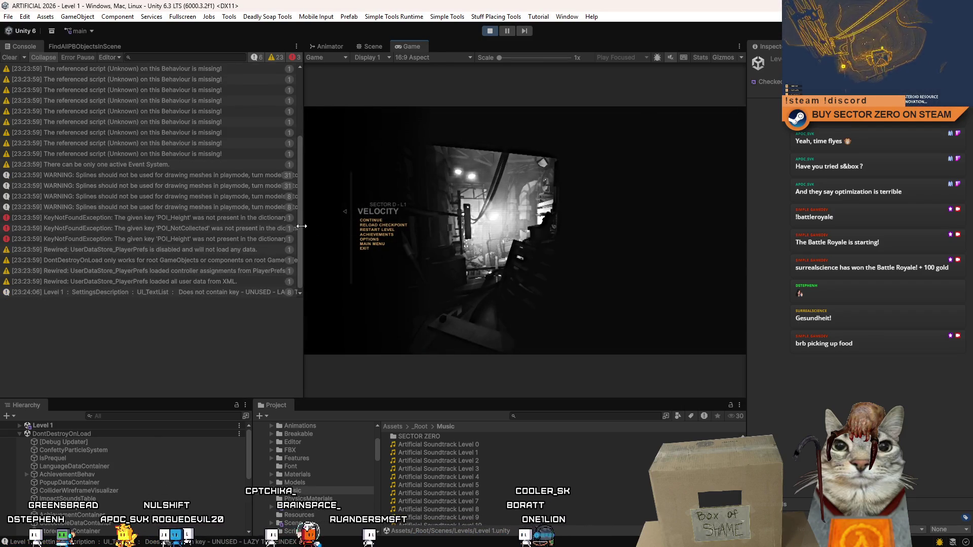
{"action": "mouse_move", "coordinate": [301, 226]}
{"action": "left_mouse_down"}
{"action": "mouse_move", "coordinate": [303, 250]}
{"action": "mouse_move", "coordinate": [315, 104]}
{"action": "left_mouse_up"}
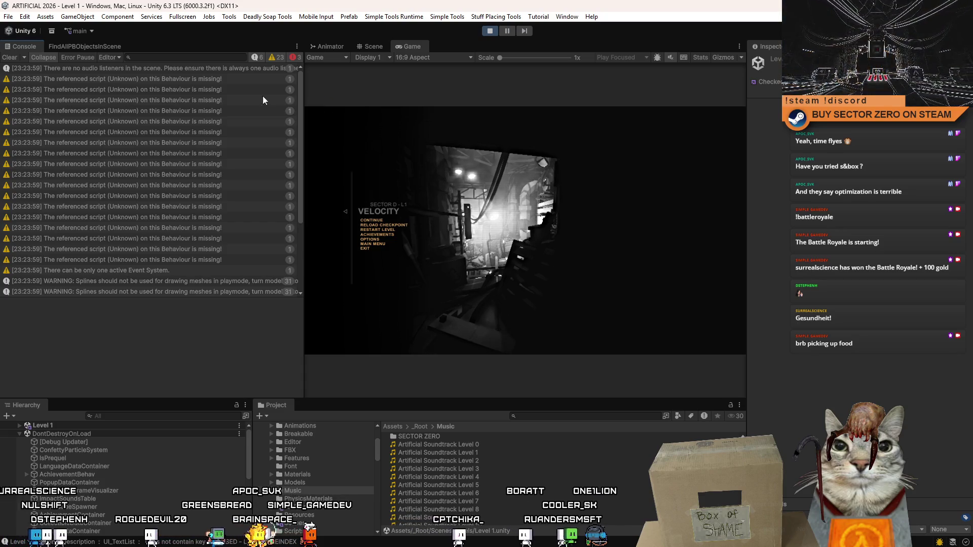
{"action": "left_click", "coordinate": [219, 87]}
{"action": "left_click", "coordinate": [230, 81]}
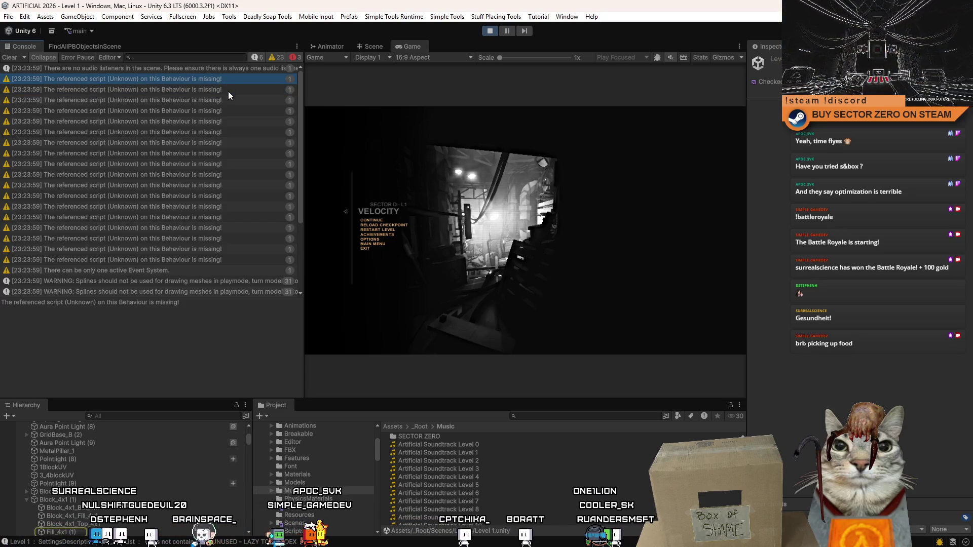
{"action": "left_click", "coordinate": [228, 90]}
{"action": "left_click", "coordinate": [225, 101]}
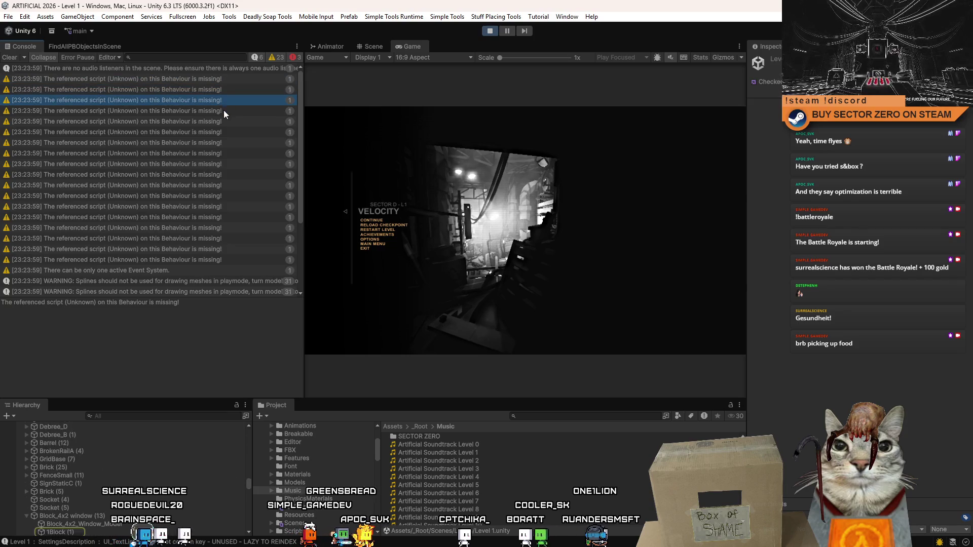
{"action": "left_click", "coordinate": [224, 111]}
{"action": "left_click", "coordinate": [221, 120]}
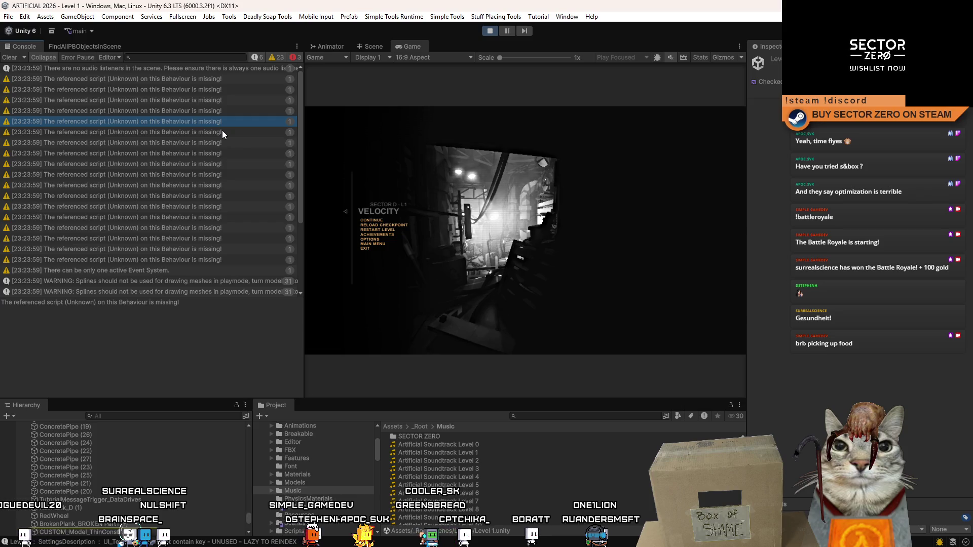
{"action": "left_click", "coordinate": [222, 131]}
{"action": "left_click", "coordinate": [221, 142]}
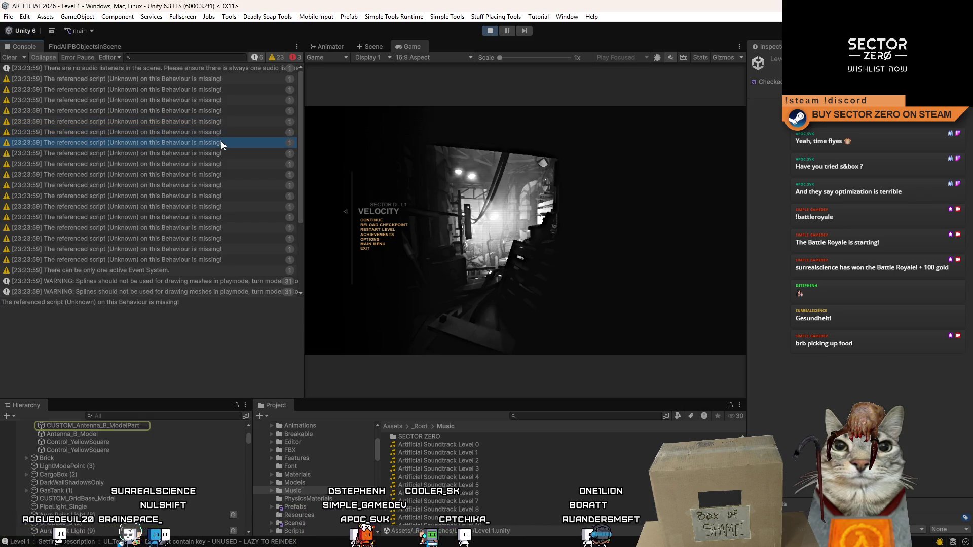
{"action": "left_click", "coordinate": [218, 154]}
{"action": "left_click", "coordinate": [213, 164]}
{"action": "left_click", "coordinate": [210, 175]}
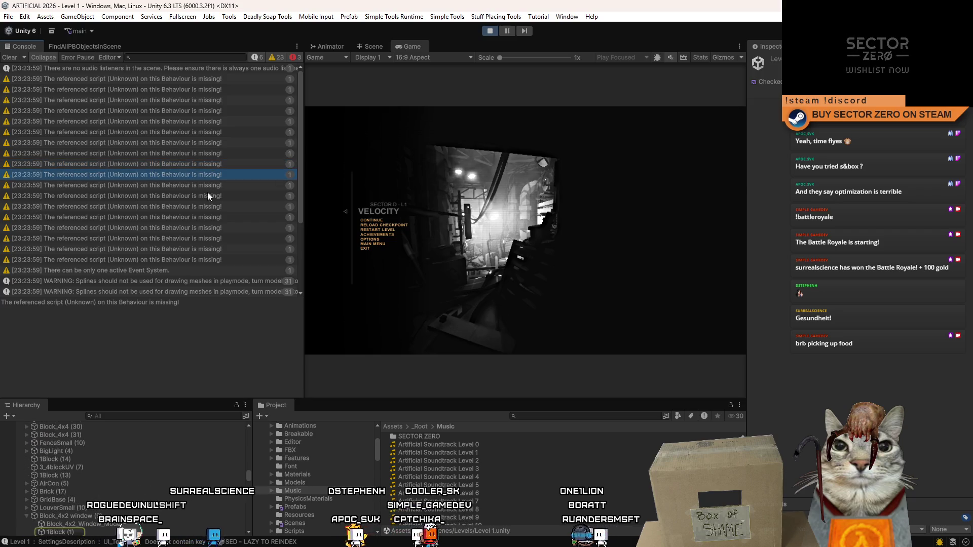
{"action": "left_click", "coordinate": [210, 185]}
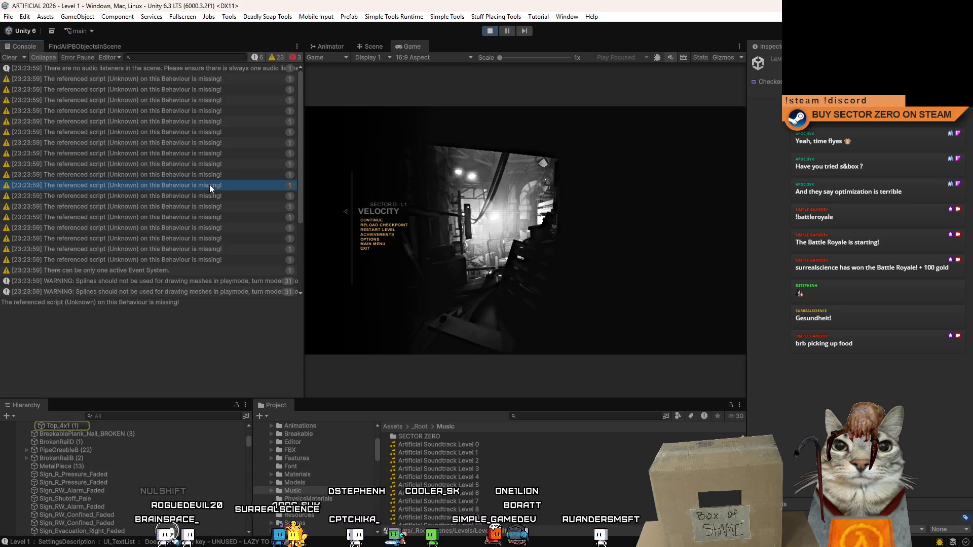
{"action": "scroll", "coordinate": [165, 450], "scroll_direction": "up", "scroll_amount": 3}
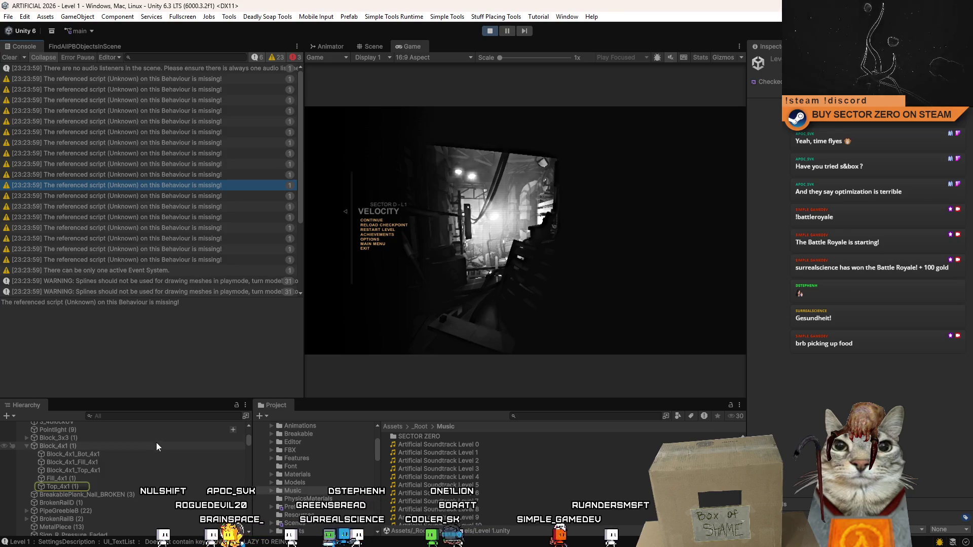
{"action": "left_click", "coordinate": [205, 196]}
{"action": "left_click", "coordinate": [199, 207]}
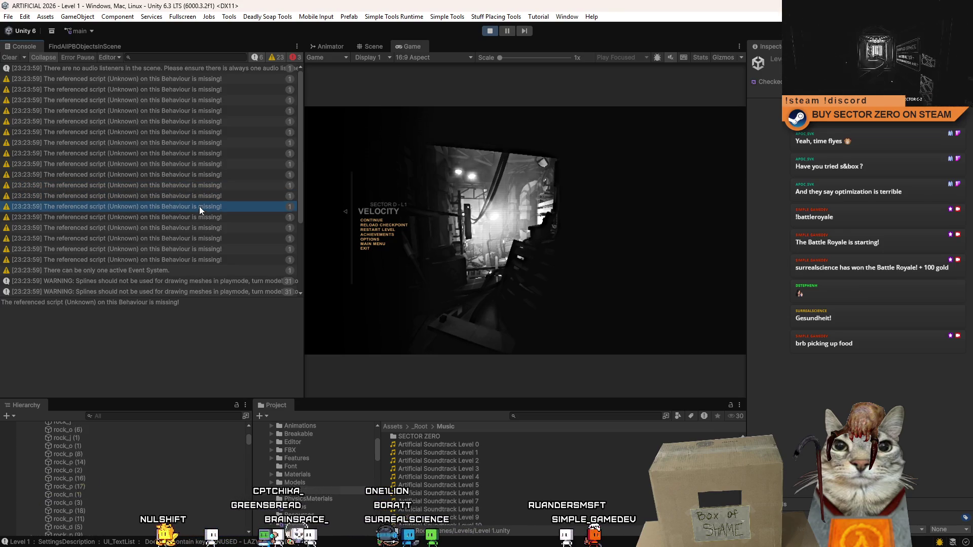
{"action": "left_click", "coordinate": [217, 218]}
{"action": "left_click", "coordinate": [212, 227]}
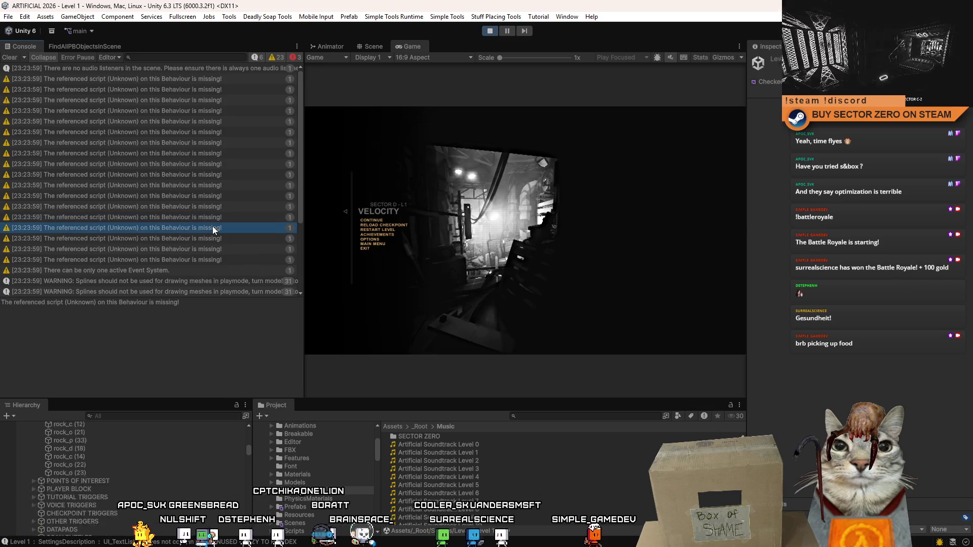
{"action": "left_click", "coordinate": [222, 238]}
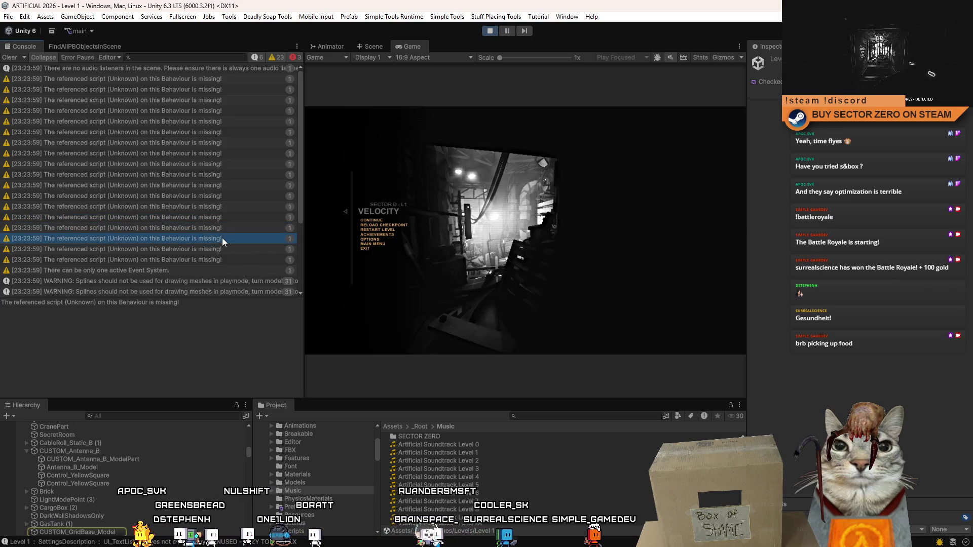
{"action": "left_click", "coordinate": [213, 249]}
{"action": "left_click", "coordinate": [211, 260]}
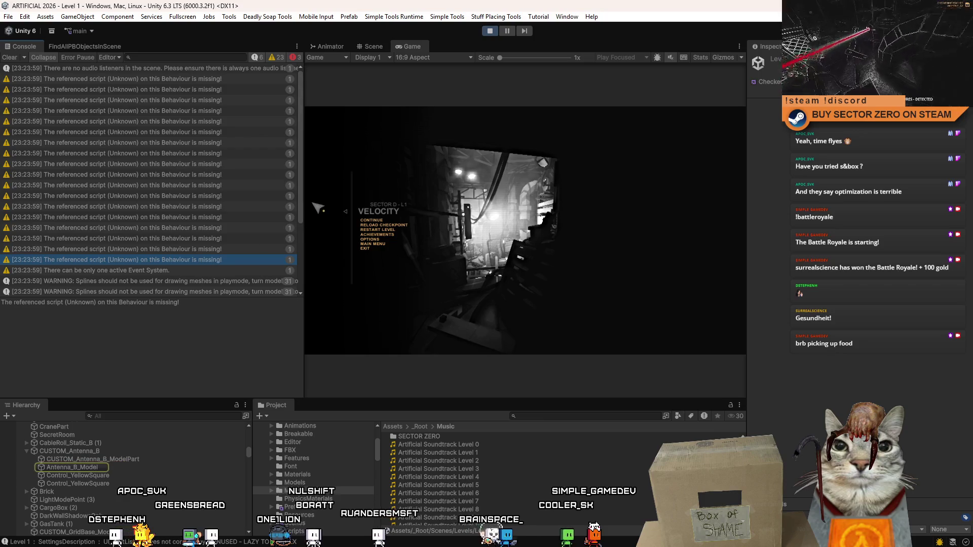
Step: Read the POI_Height KeyNotFoundException stack trace and stop the play test
{"action": "left_click_drag", "start_coordinate": [300, 199], "coordinate": [302, 300]}
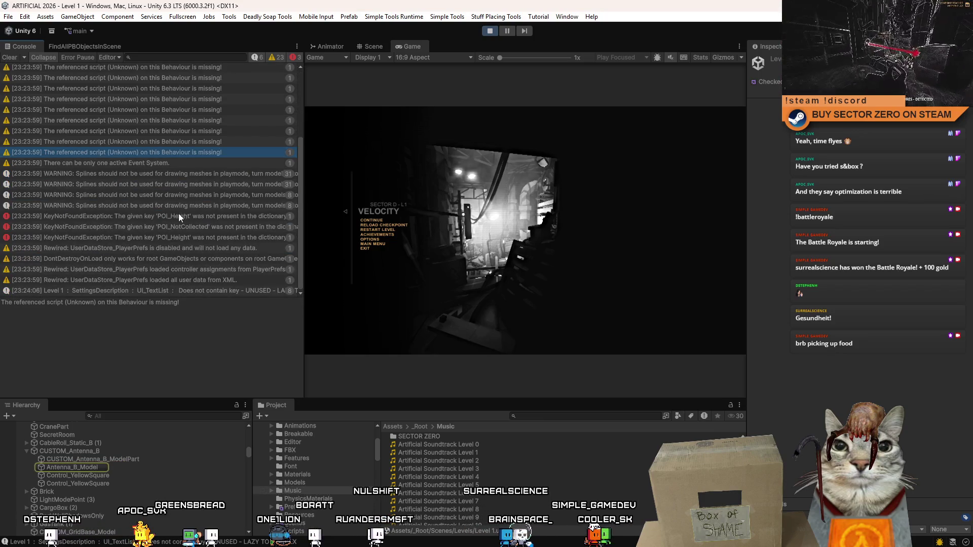
{"action": "left_click", "coordinate": [178, 216]}
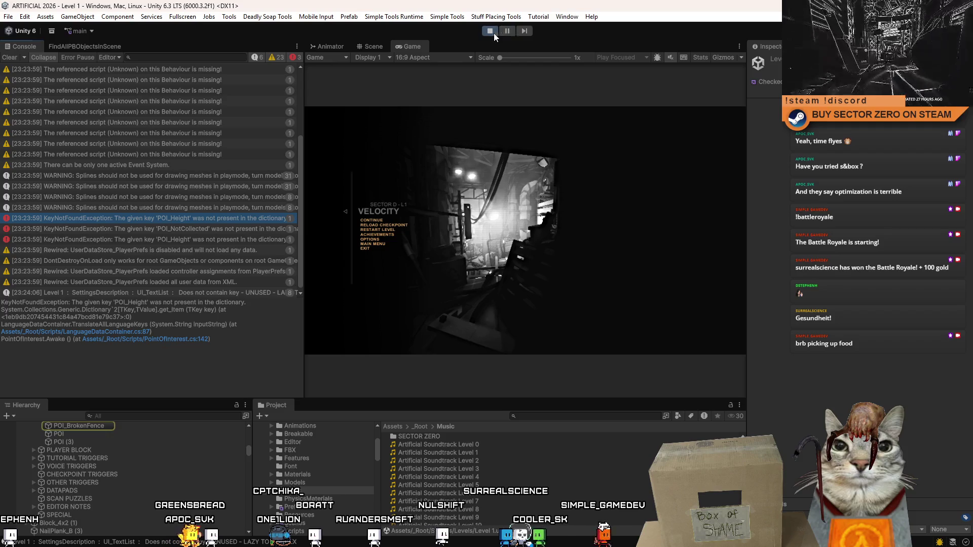
{"action": "left_click", "coordinate": [490, 32]}
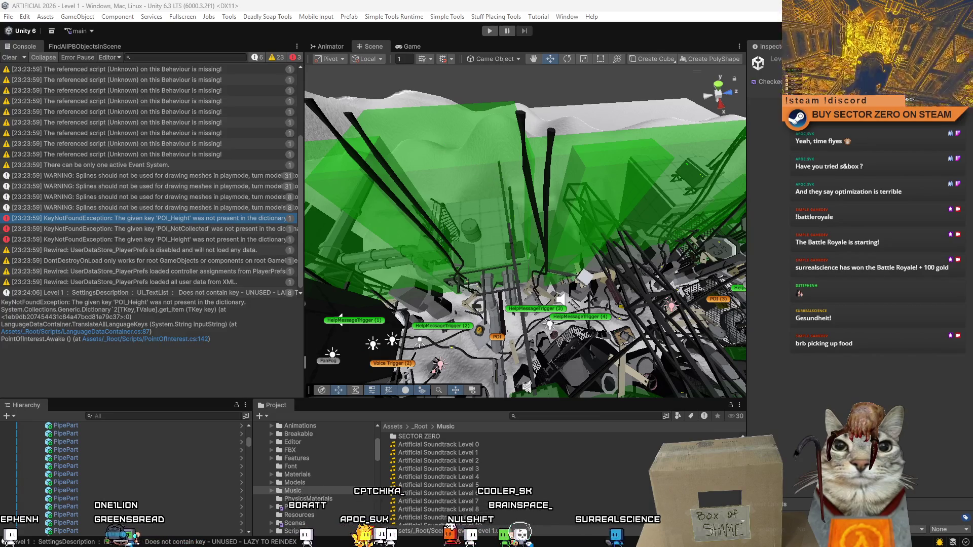
{"action": "key", "text": "alt+Tab"}
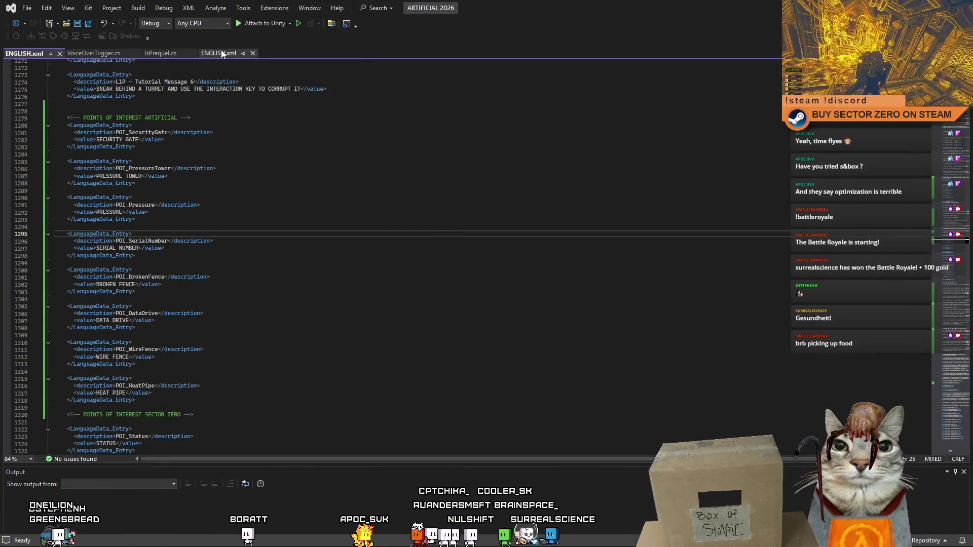
Step: Copy the POI_Height (HEIGHT) entry into the edited ENGLISH.xml after the wire fence entry
{"action": "left_click", "coordinate": [562, 228]}
{"action": "key", "text": "ctrl+z"}
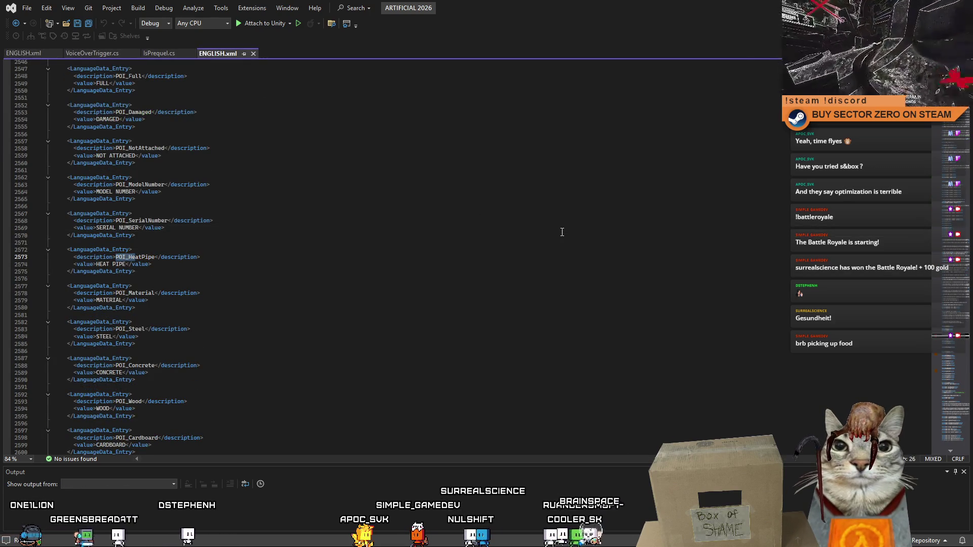
{"action": "type", "text": "ight</description>"}
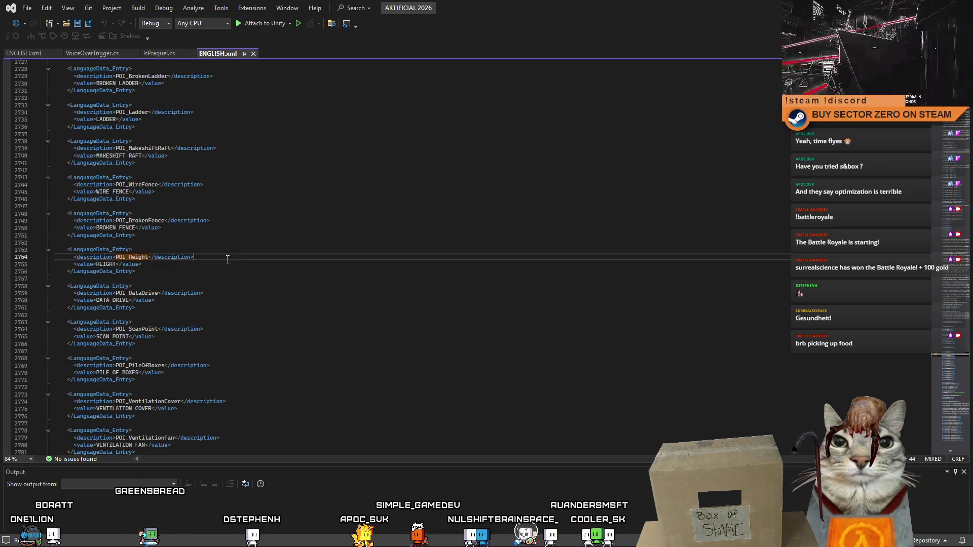
{"action": "left_click", "coordinate": [177, 273]}
{"action": "left_click_drag", "start_coordinate": [177, 273], "coordinate": [29, 257]}
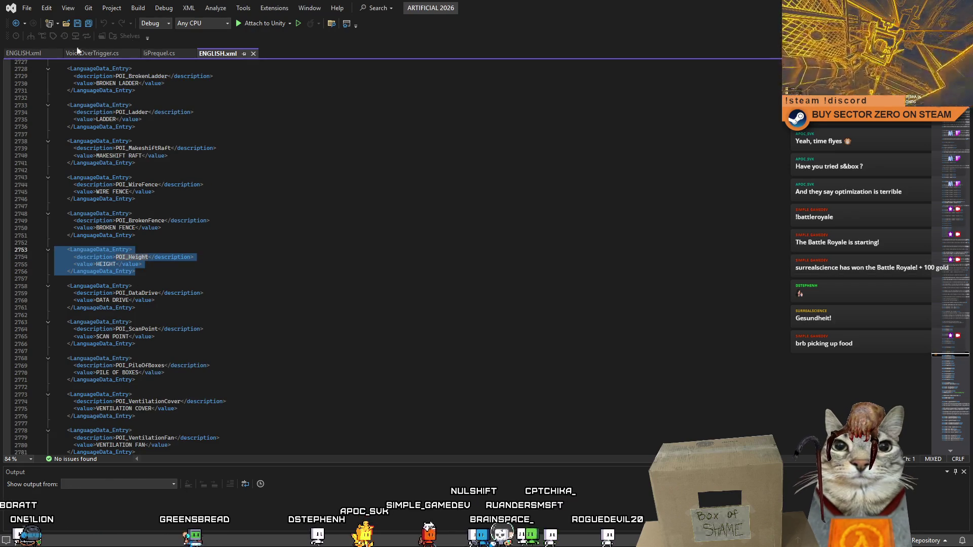
{"action": "left_click", "coordinate": [25, 54]}
{"action": "left_click", "coordinate": [155, 408]}
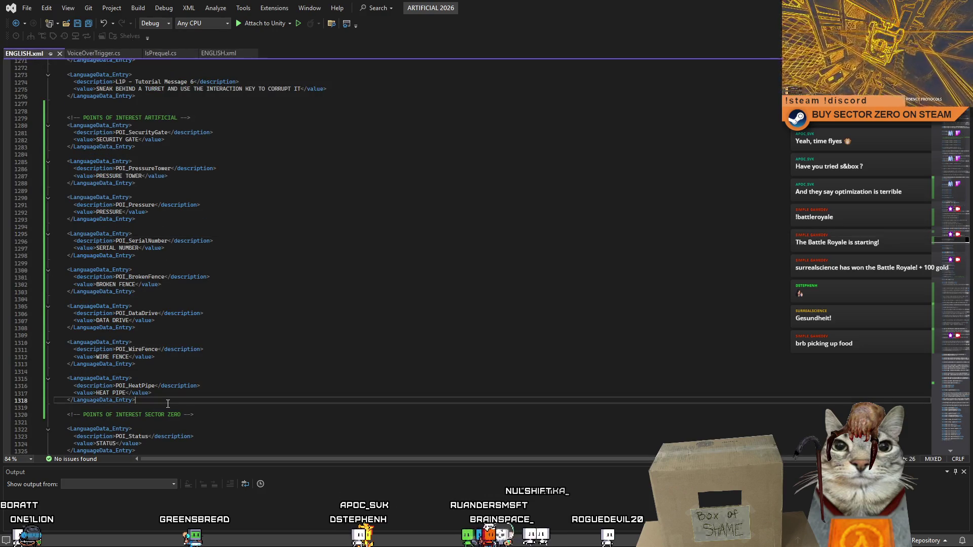
{"action": "key", "text": "ctrl+v"}
{"action": "left_click", "coordinate": [276, 353]}
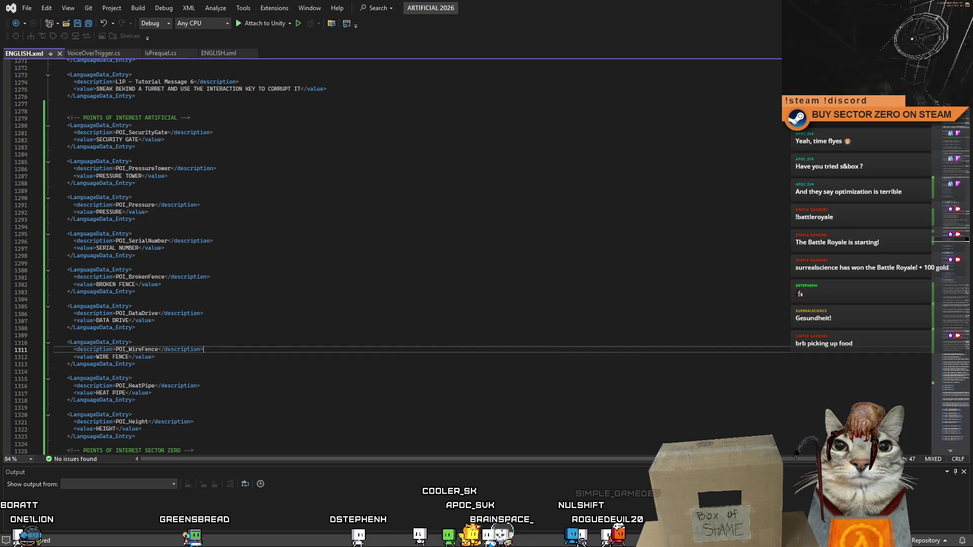
{"action": "key", "text": "alt+Tab"}
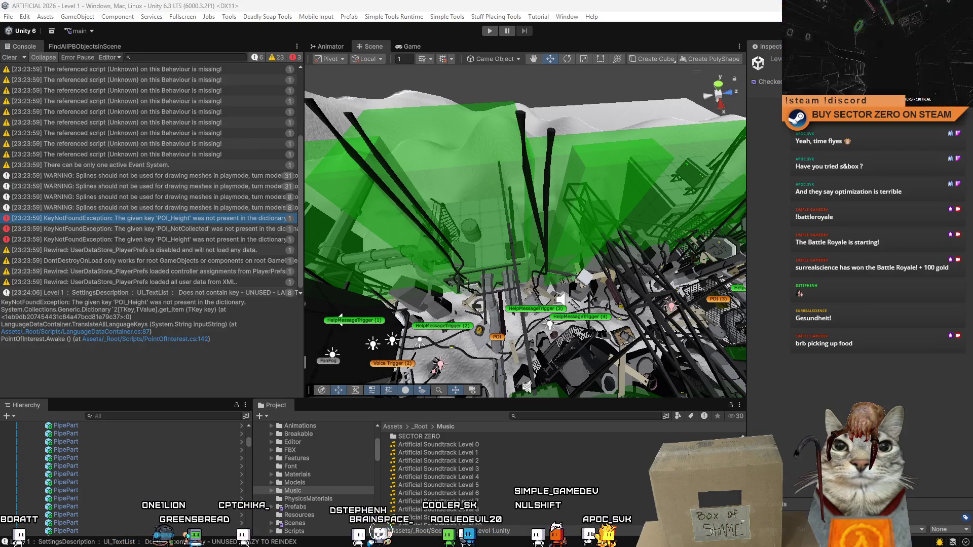
{"action": "key", "text": "alt+Tab"}
Step: Paste the POI_NotCollected (NOT COLLECTED) entry below POI_Height and return to Unity
{"action": "left_click", "coordinate": [385, 206]}
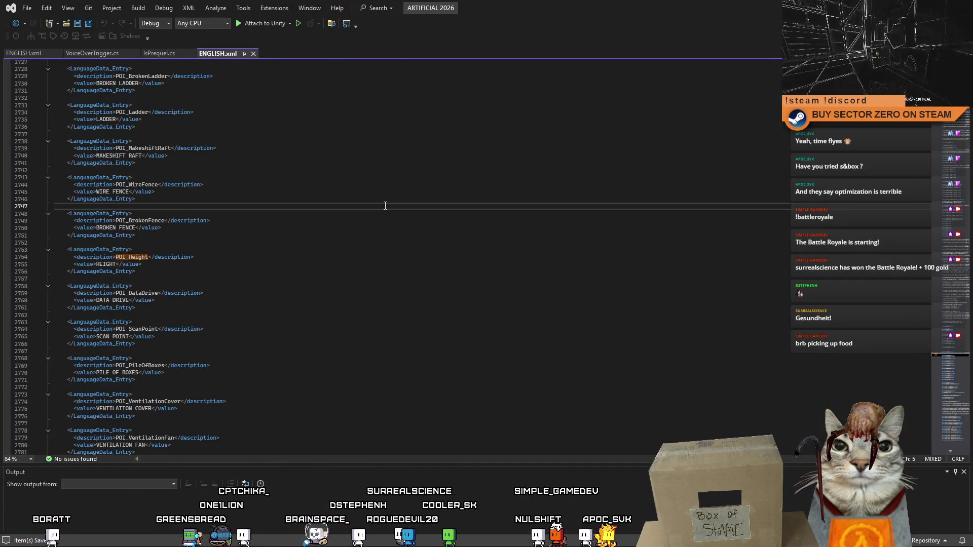
{"action": "key", "text": "F3"}
{"action": "type", "text": "NotCollected</description>"}
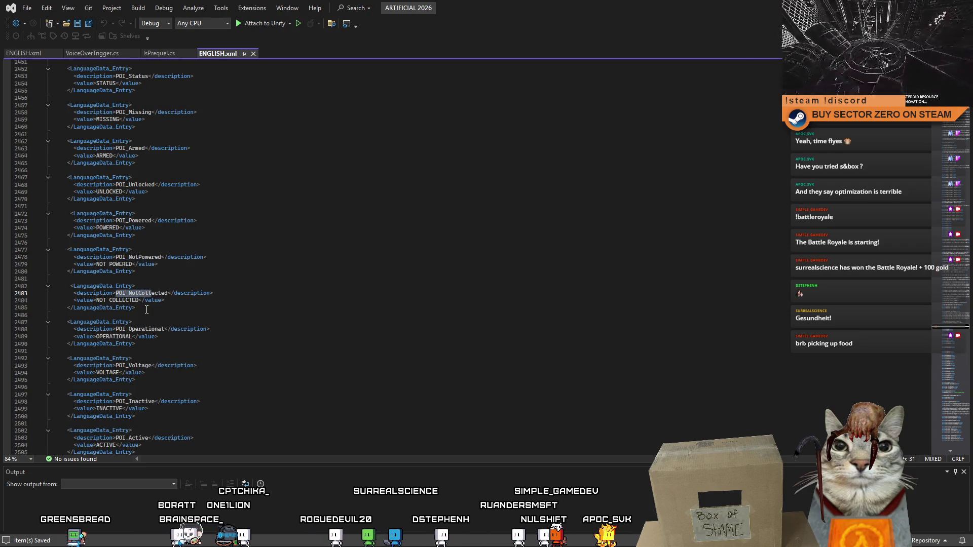
{"action": "left_click_drag", "start_coordinate": [341, 307], "coordinate": [341, 284]}
{"action": "left_click", "coordinate": [341, 285]}
{"action": "left_click", "coordinate": [46, 55]}
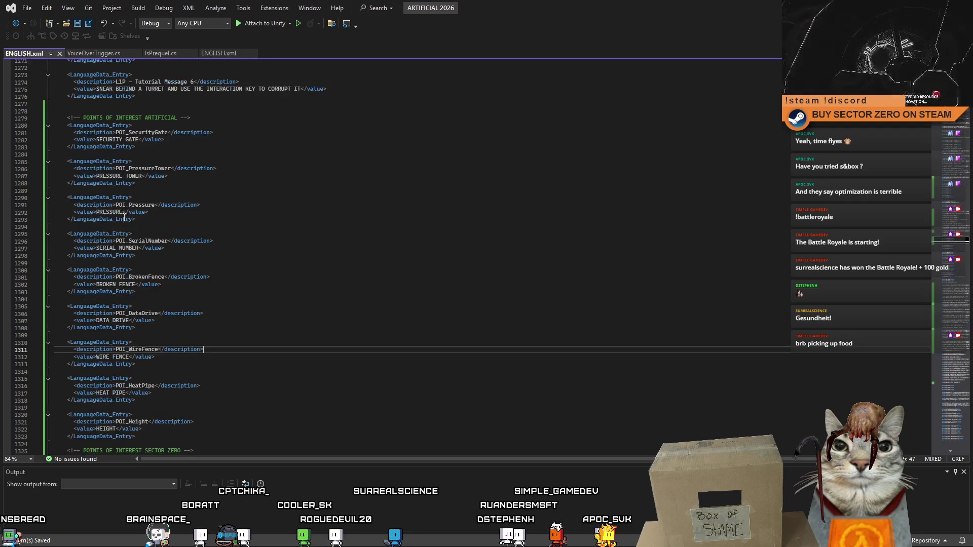
{"action": "scroll", "coordinate": [153, 355], "scroll_direction": "down", "scroll_amount": 2}
{"action": "left_click", "coordinate": [153, 393]}
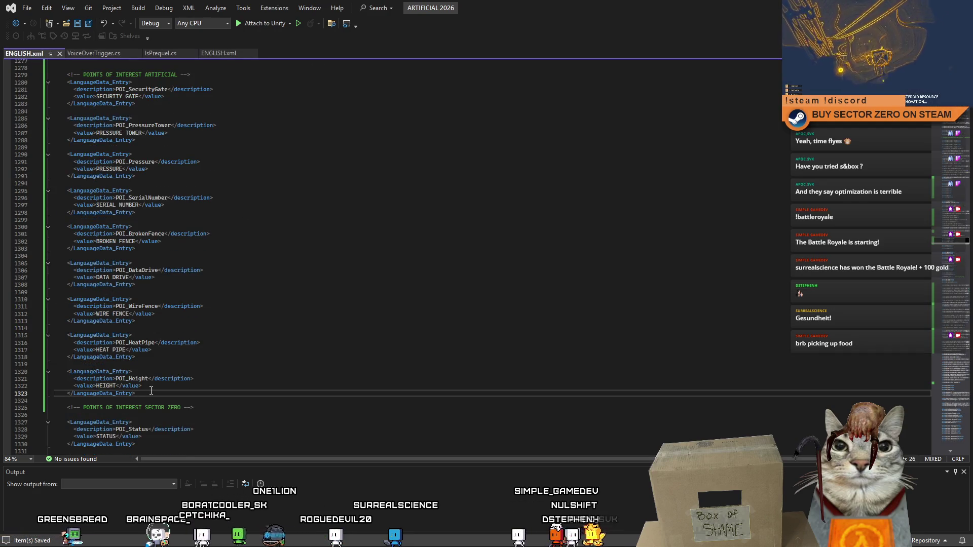
{"action": "key", "text": "Return"}
{"action": "key", "text": "ctrl+v"}
{"action": "left_click", "coordinate": [369, 263]}
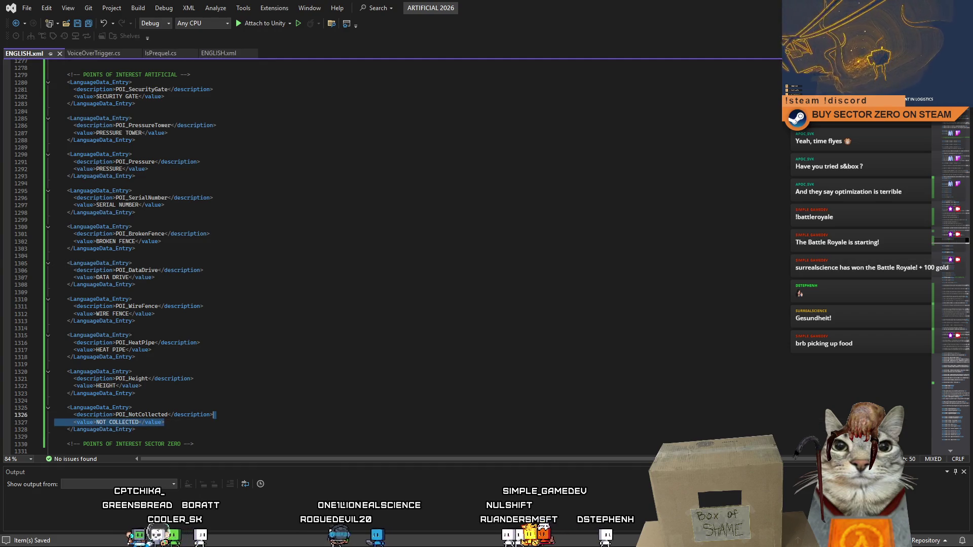
{"action": "key", "text": "alt+Tab"}
{"action": "scroll", "coordinate": [202, 140], "scroll_direction": "up", "scroll_amount": 5}
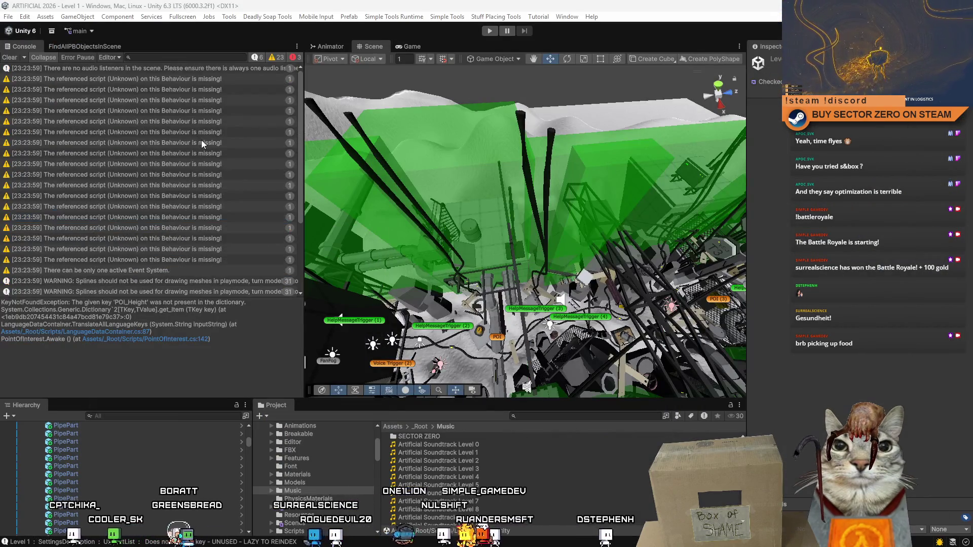
Step: Inspect several missing-script warnings in the Console log
{"action": "left_click", "coordinate": [157, 110]}
{"action": "left_click", "coordinate": [169, 188]}
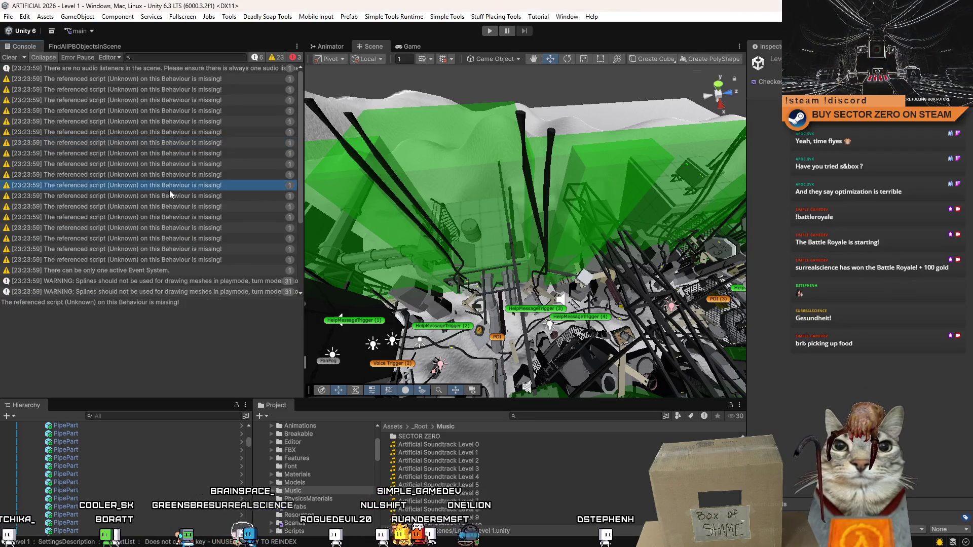
{"action": "left_click", "coordinate": [161, 259]}
{"action": "left_click", "coordinate": [169, 206]}
Step: Play Level 1 with a cleared Console and choose RELOAD CHECKPOINT from the pause menu
{"action": "key", "text": "ctrl+p"}
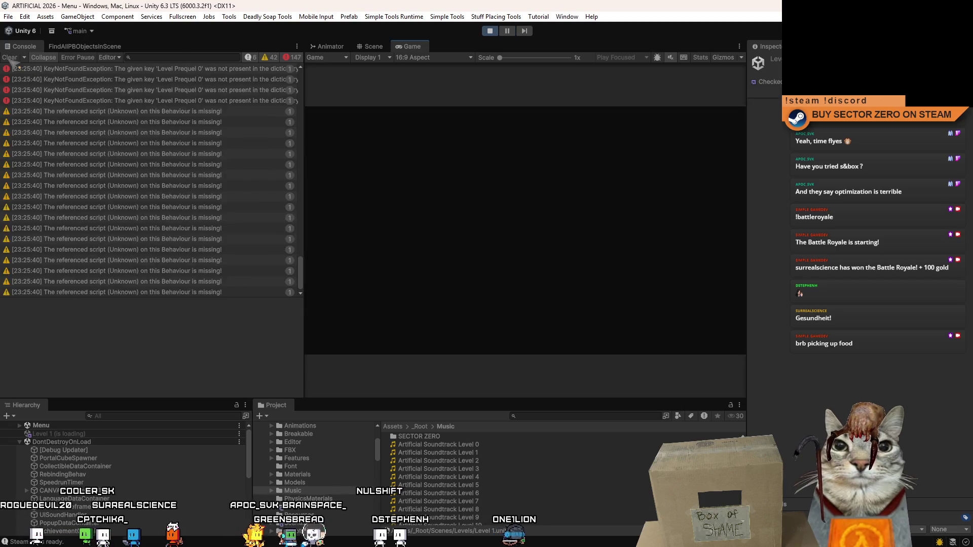
{"action": "left_click", "coordinate": [10, 59]}
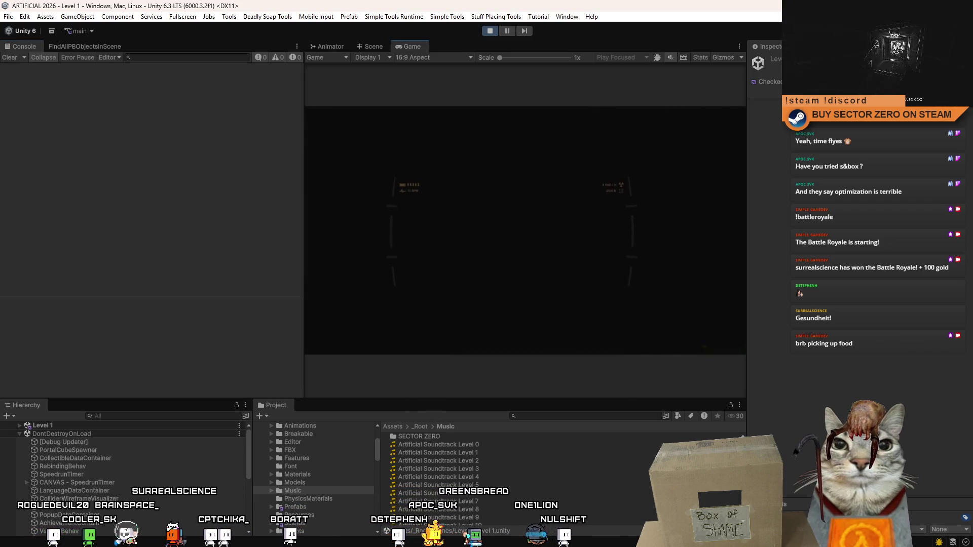
{"action": "key", "text": "Escape"}
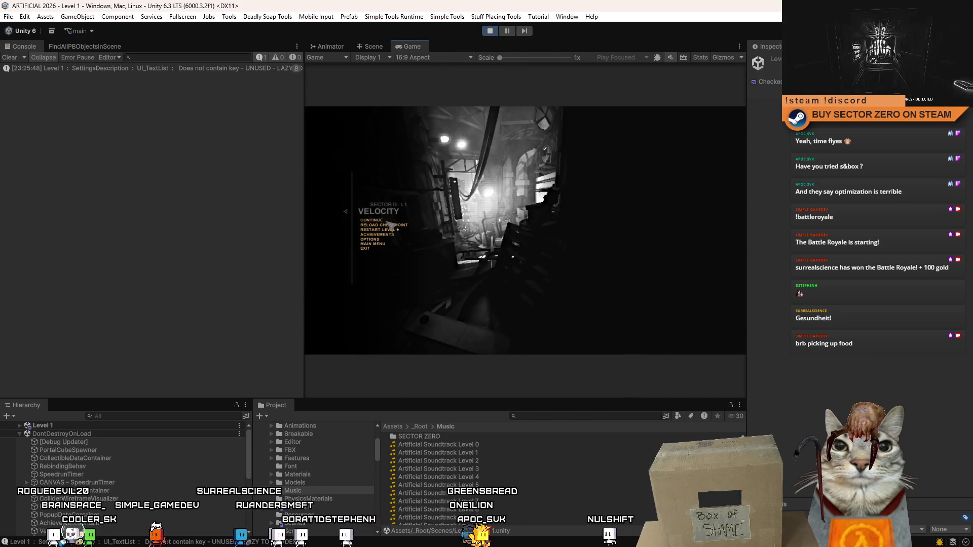
{"action": "left_click", "coordinate": [393, 225]}
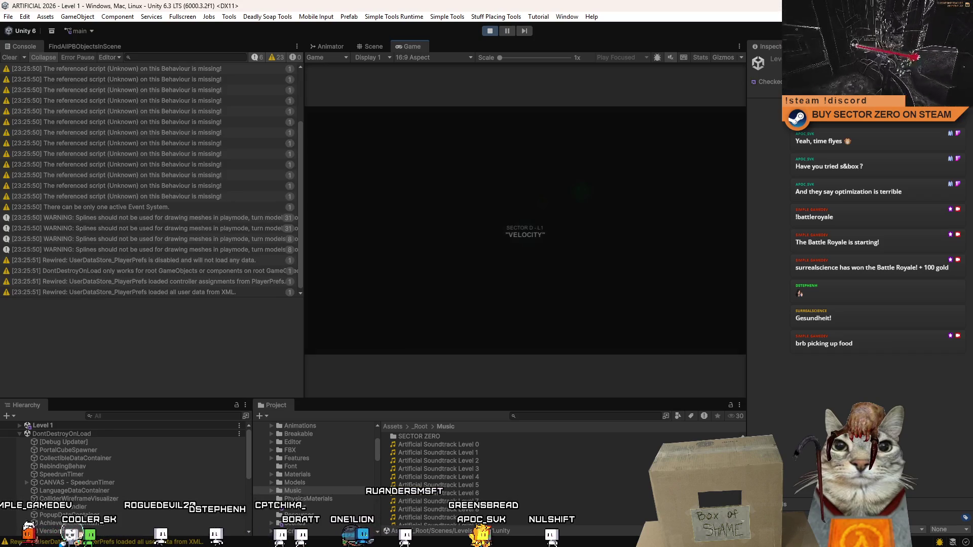
{"action": "left_click", "coordinate": [526, 32]}
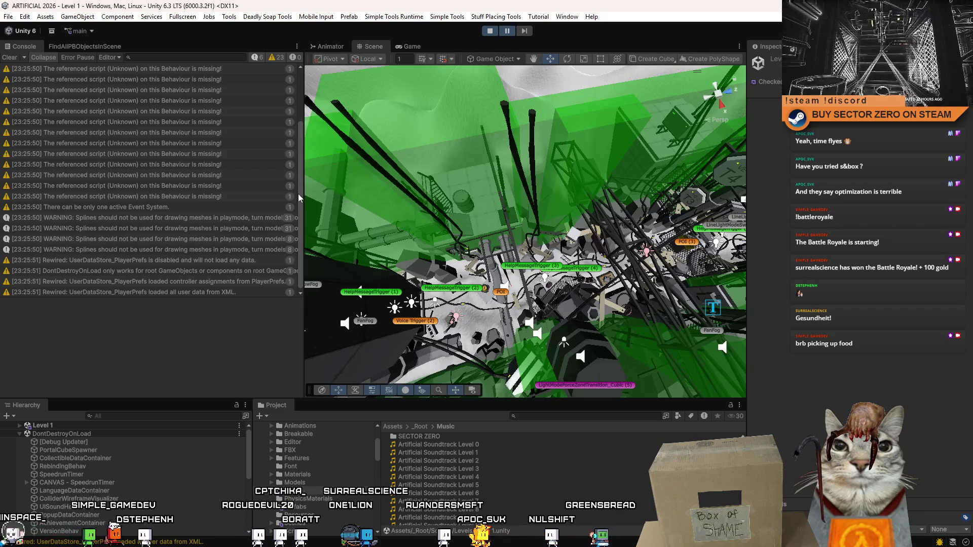
Step: Ping the objects behind the first missing-script warnings in the Console, including Fill_4x1
{"action": "scroll", "coordinate": [294, 108], "scroll_direction": "up", "scroll_amount": 3}
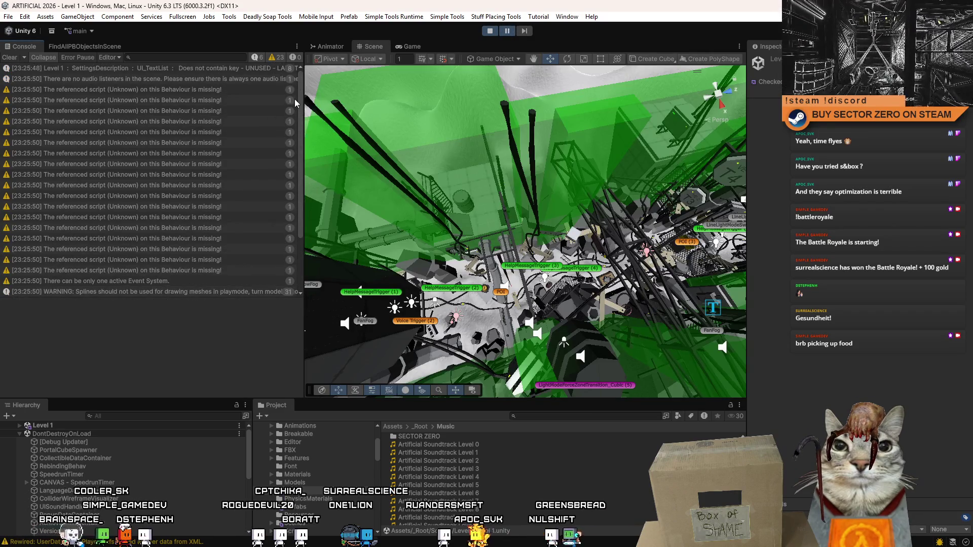
{"action": "left_click", "coordinate": [254, 90]}
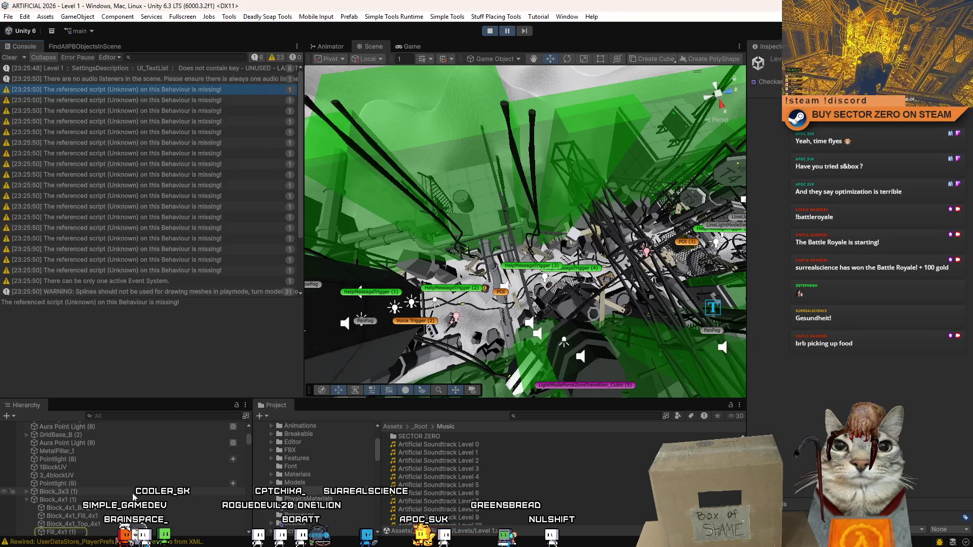
{"action": "scroll", "coordinate": [121, 488], "scroll_direction": "up", "scroll_amount": 4}
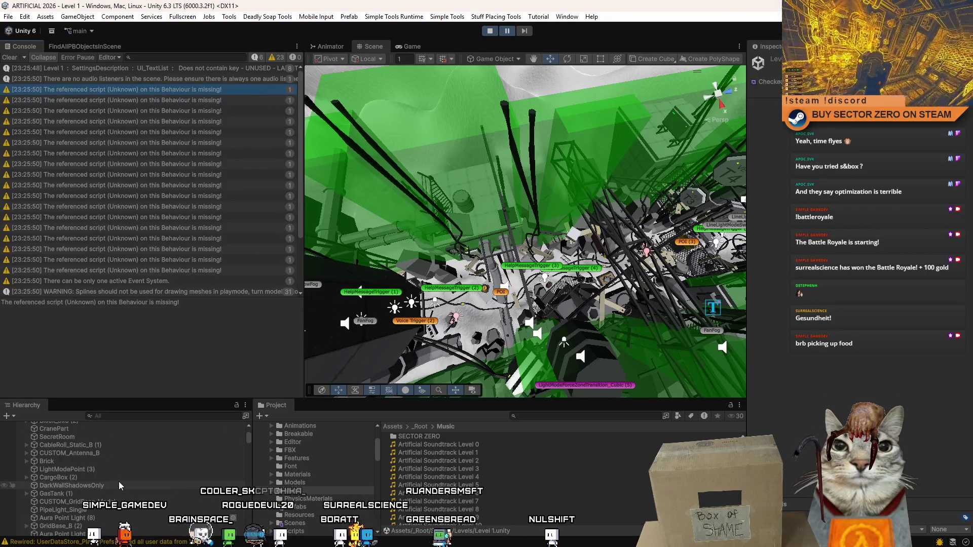
{"action": "scroll", "coordinate": [118, 481], "scroll_direction": "down", "scroll_amount": 5}
{"action": "left_click", "coordinate": [184, 121]}
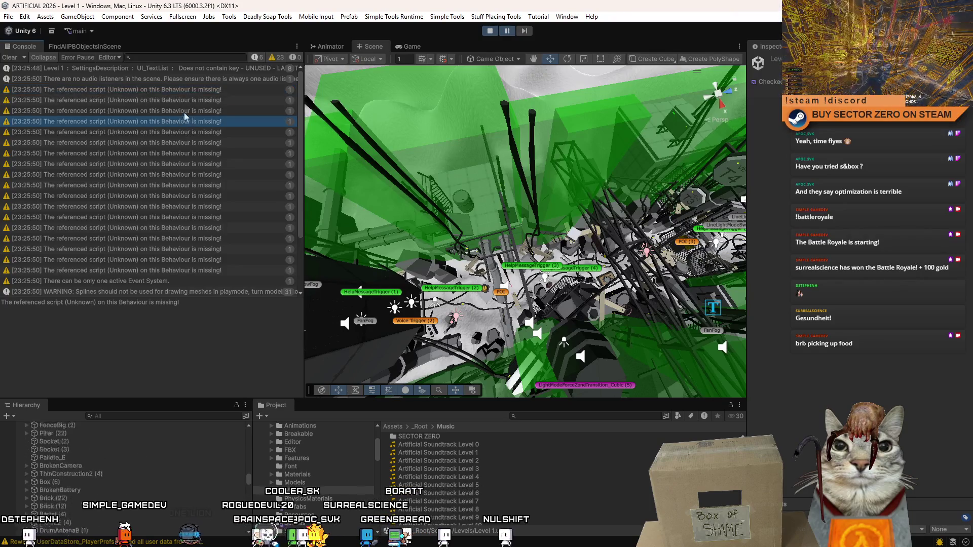
{"action": "left_click", "coordinate": [183, 89]}
{"action": "scroll", "coordinate": [160, 445], "scroll_direction": "up", "scroll_amount": 2}
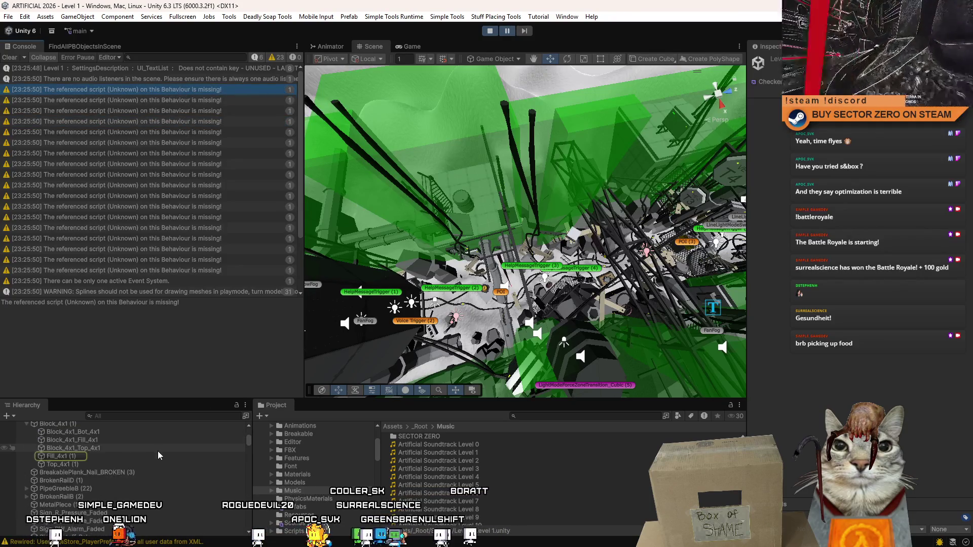
Step: Trace each remaining missing-script warning to its scene object, then stop the play-test
{"action": "left_click", "coordinate": [203, 102]}
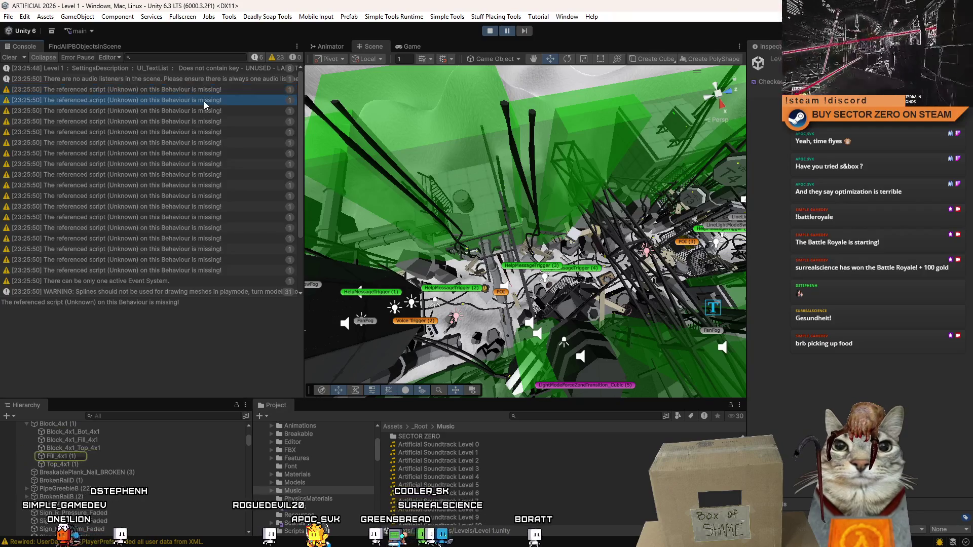
{"action": "left_click", "coordinate": [211, 112]}
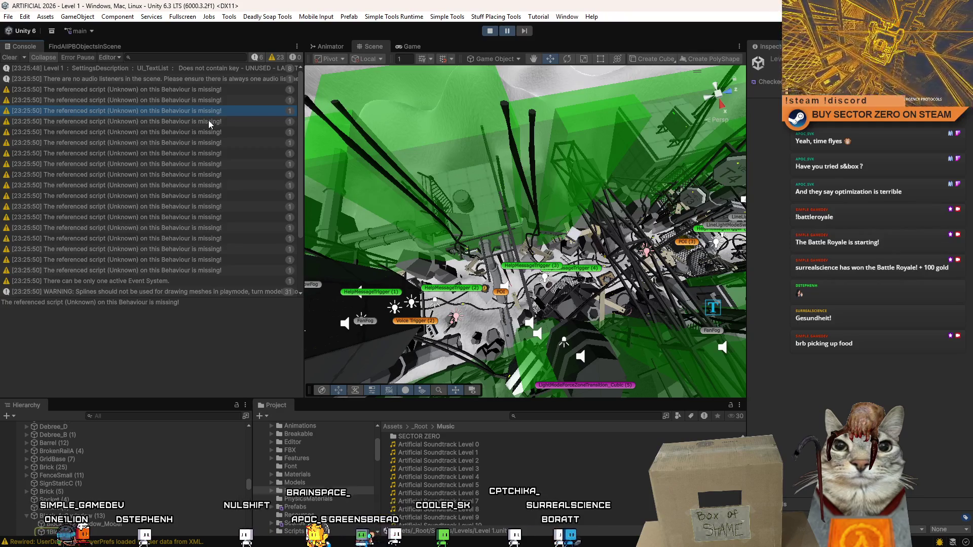
{"action": "left_click", "coordinate": [209, 121]}
{"action": "left_click", "coordinate": [210, 131]}
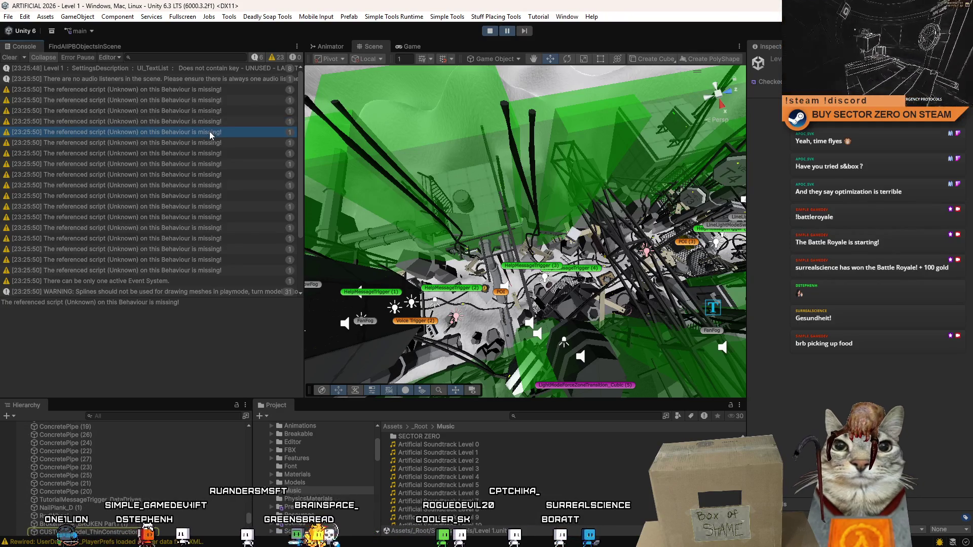
{"action": "left_click", "coordinate": [211, 143]}
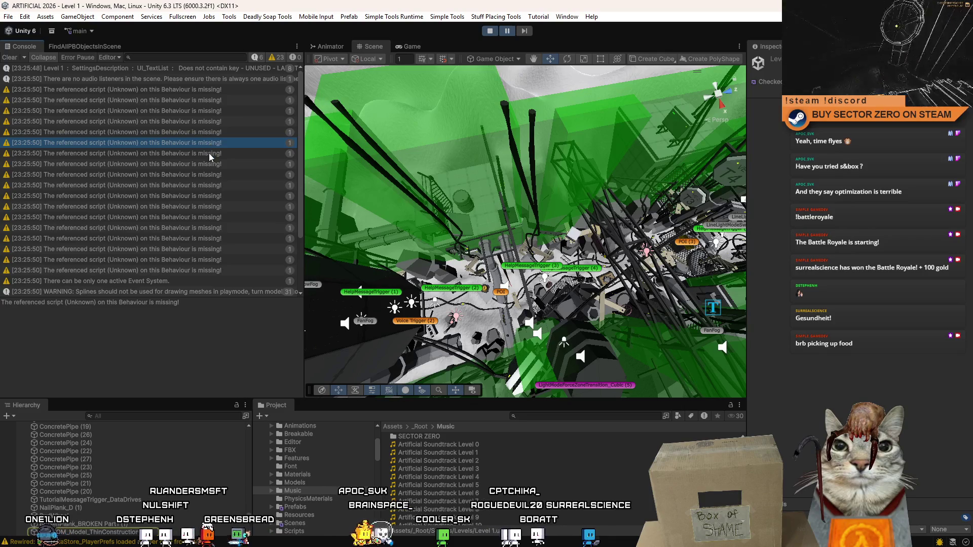
{"action": "left_click", "coordinate": [210, 153]}
{"action": "left_click", "coordinate": [209, 163]}
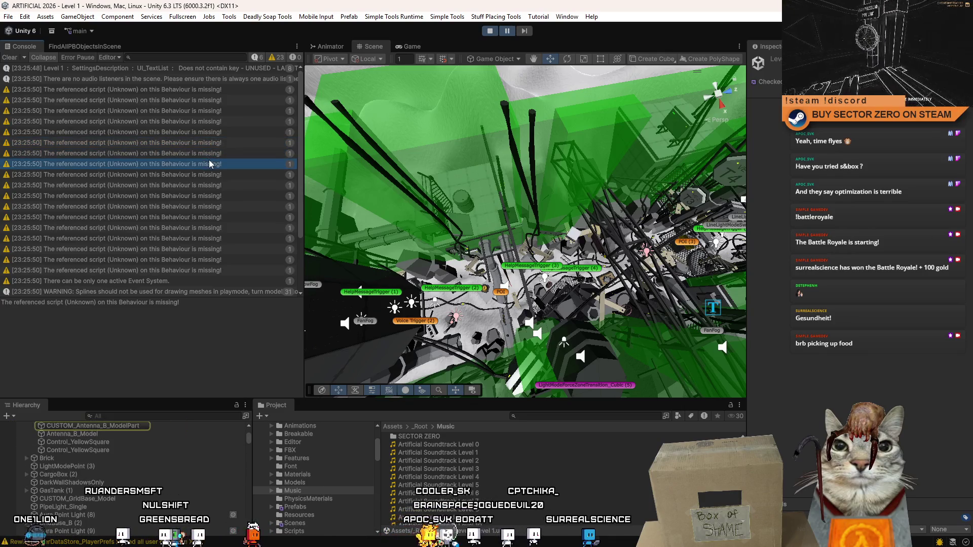
{"action": "left_click", "coordinate": [209, 174]}
{"action": "left_click", "coordinate": [210, 185]}
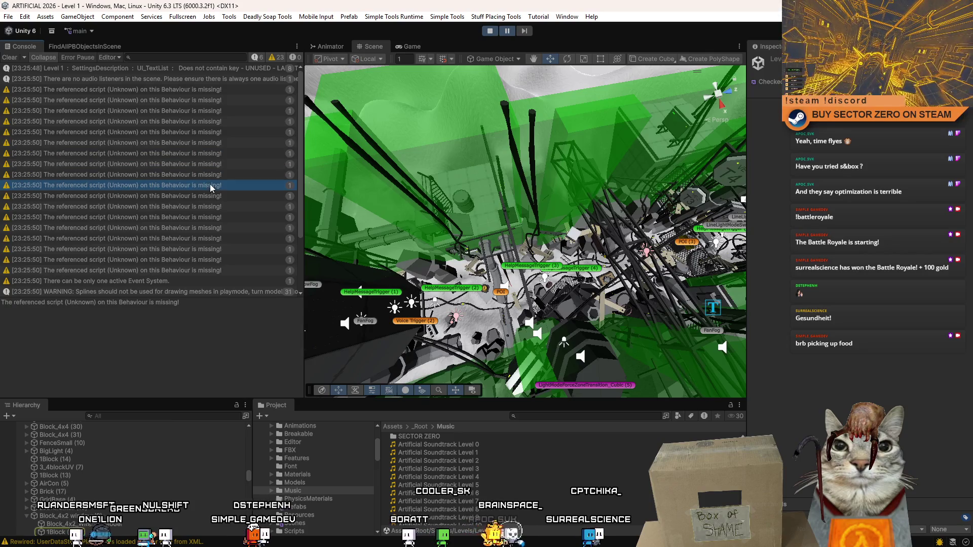
{"action": "left_click", "coordinate": [210, 194]}
{"action": "left_click", "coordinate": [208, 205]}
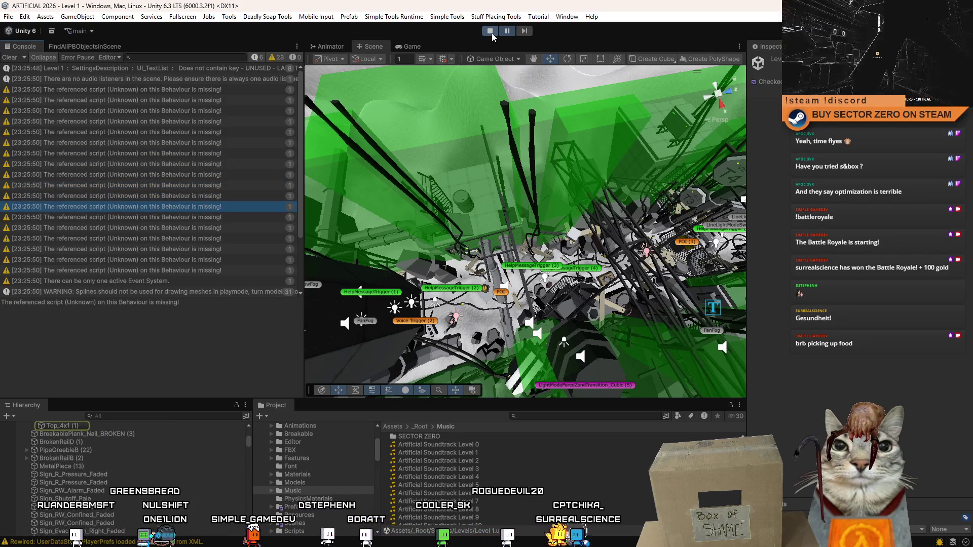
{"action": "left_click", "coordinate": [491, 32]}
Step: Filter the Hierarchy for 'Block 4x1' and revert all prefab overrides on Block_4x1 and Block_4x1 (1)
{"action": "left_click", "coordinate": [171, 414]}
{"action": "type", "text": "Block"}
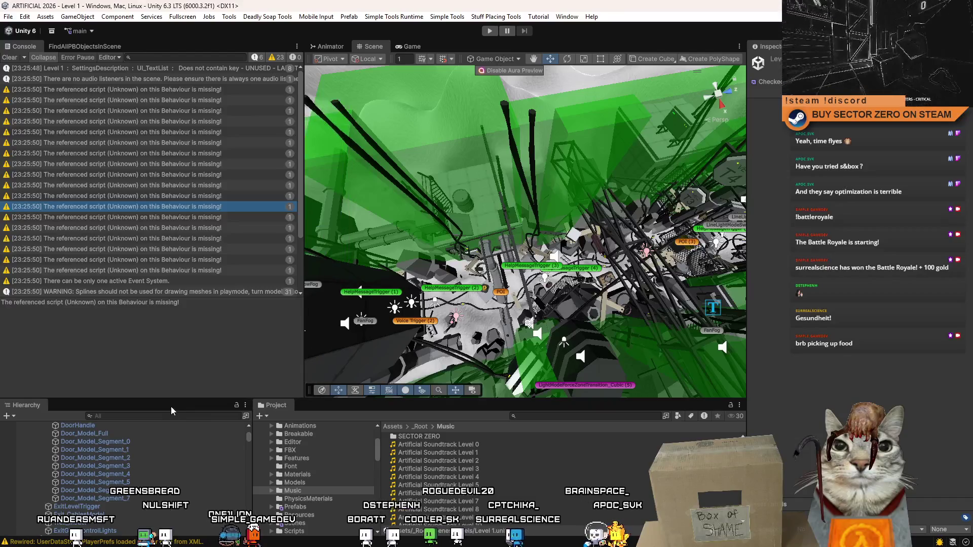
{"action": "type", "text": " 4x1"}
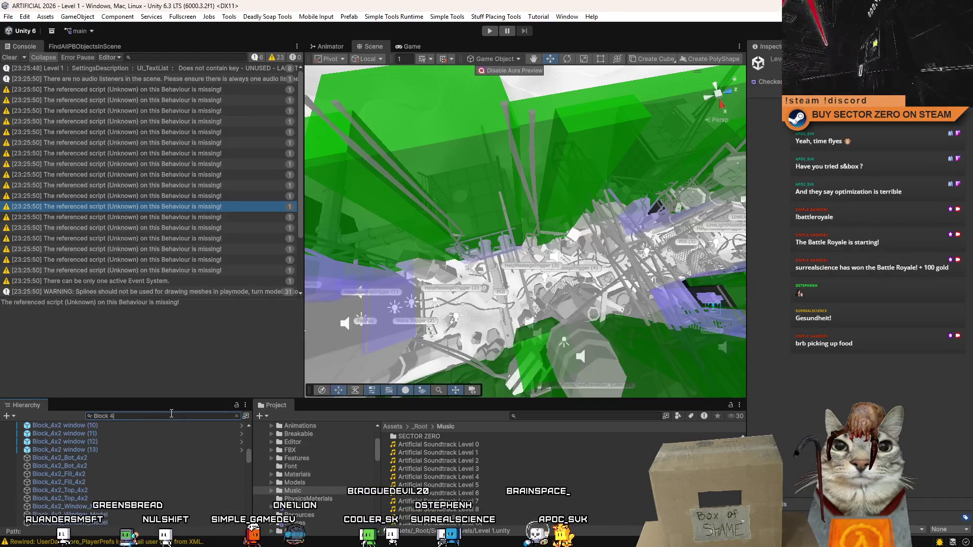
{"action": "left_click", "coordinate": [98, 434]}
{"action": "left_click", "coordinate": [87, 440], "text": "ctrl"}
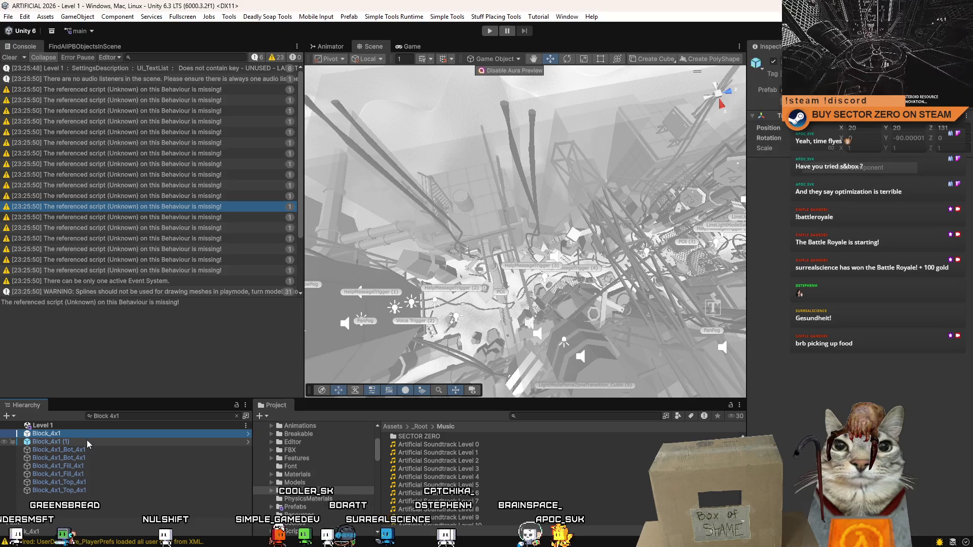
{"action": "left_click", "coordinate": [912, 118]}
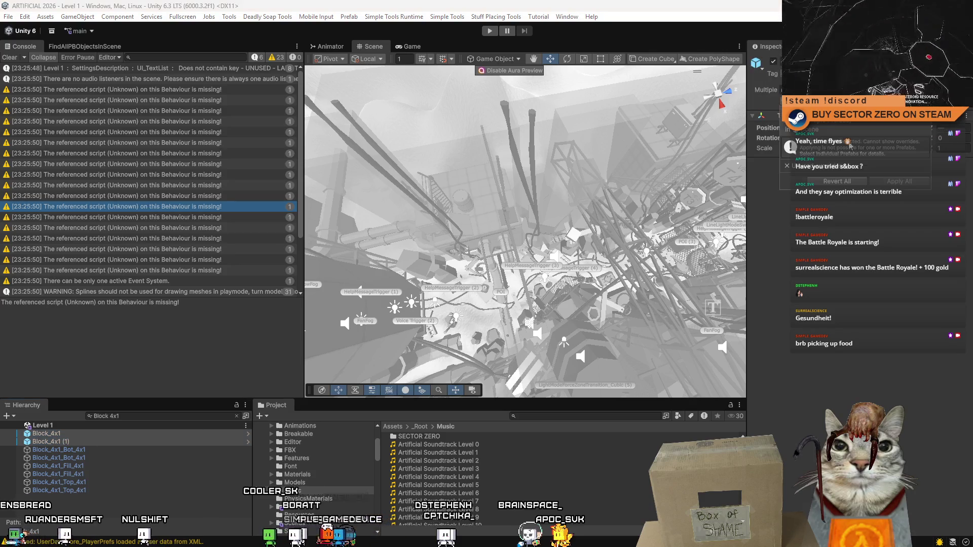
{"action": "left_click", "coordinate": [857, 184]}
Step: Search the Hierarchy for '4x2 win' and select the Block_4x2 window copies (9) through (13)
{"action": "left_click", "coordinate": [152, 416]}
{"action": "type", "text": "4"}
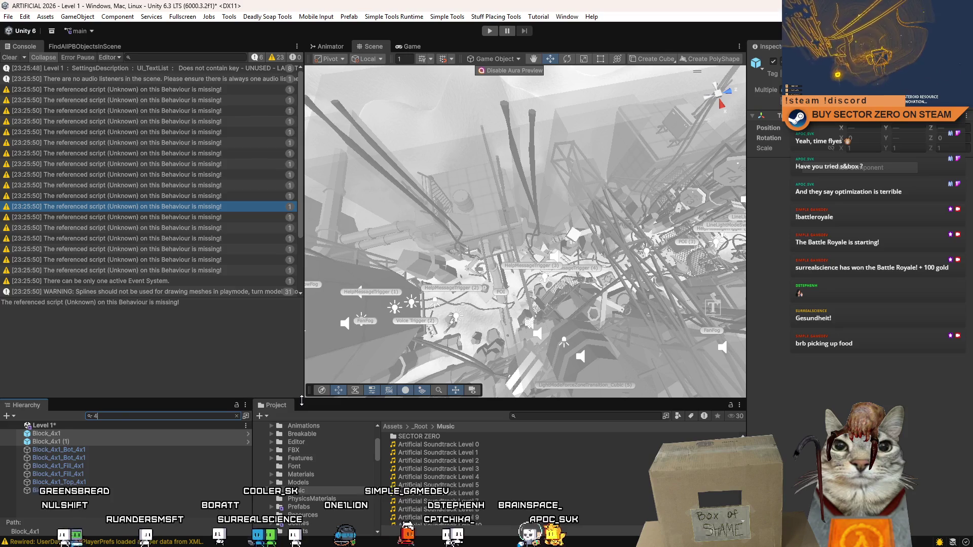
{"action": "type", "text": "x2 wind"}
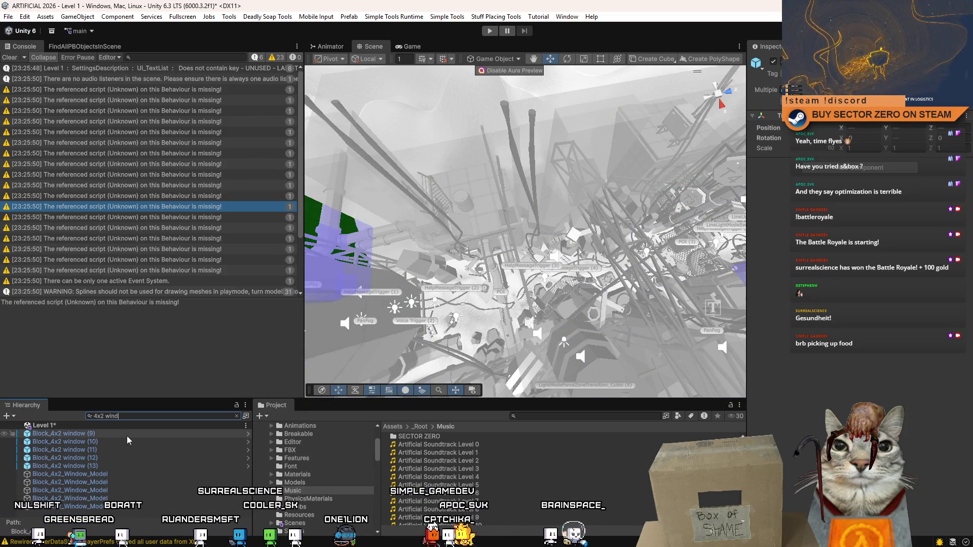
{"action": "left_click", "coordinate": [126, 434]}
{"action": "left_click", "coordinate": [104, 466], "text": "shift"}
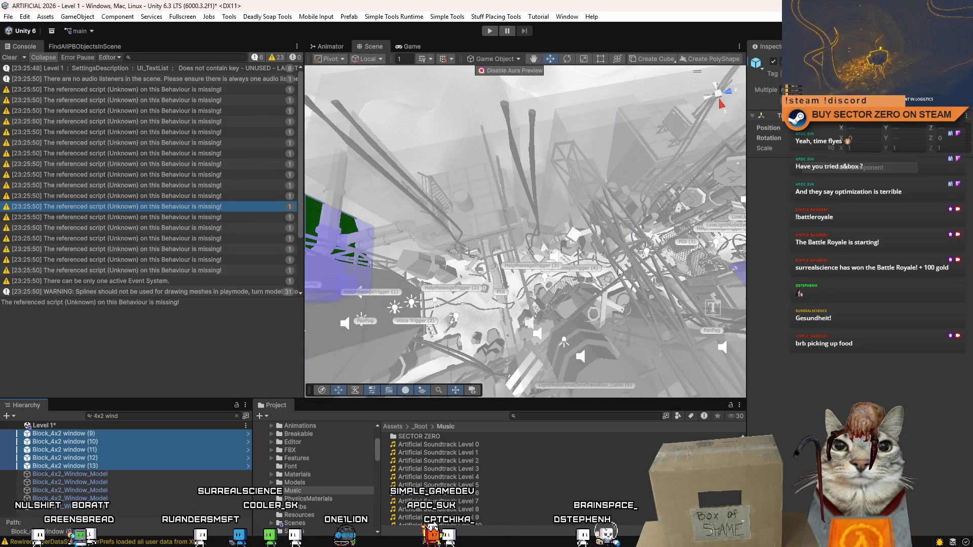
{"action": "left_click", "coordinate": [843, 183]}
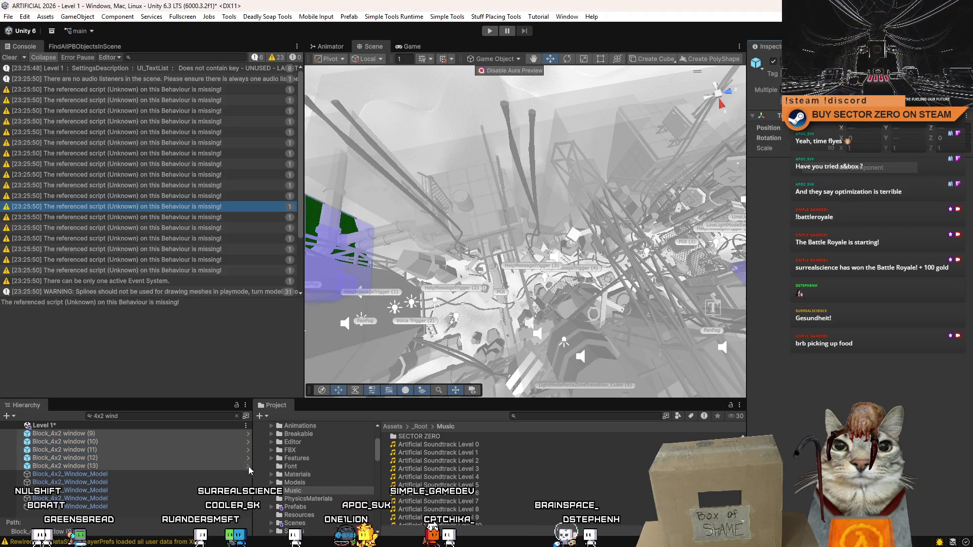
Step: Clear the search, select Block_4x4_Bot_4x4, empty the Console and start play-testing Level 1
{"action": "left_click", "coordinate": [147, 466]}
{"action": "left_click", "coordinate": [236, 416]}
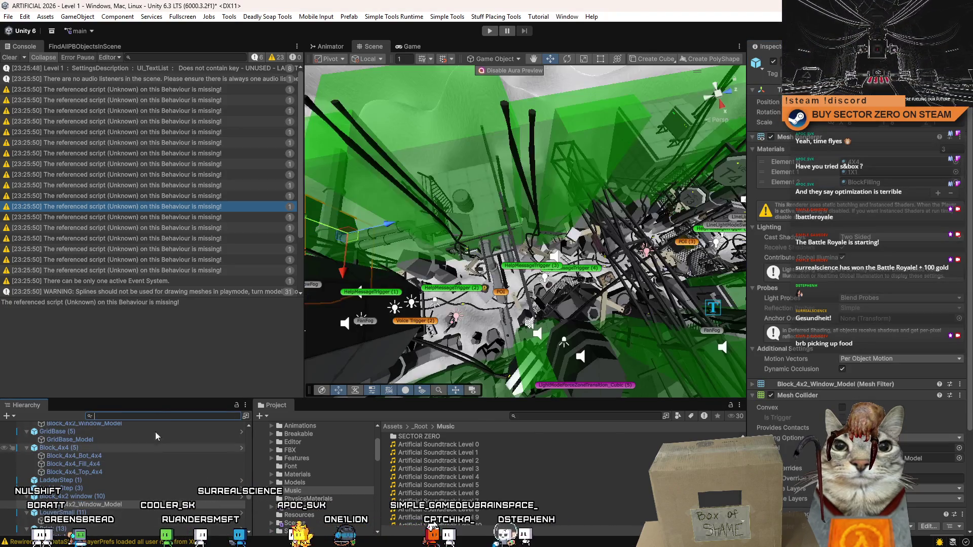
{"action": "left_click", "coordinate": [213, 454]}
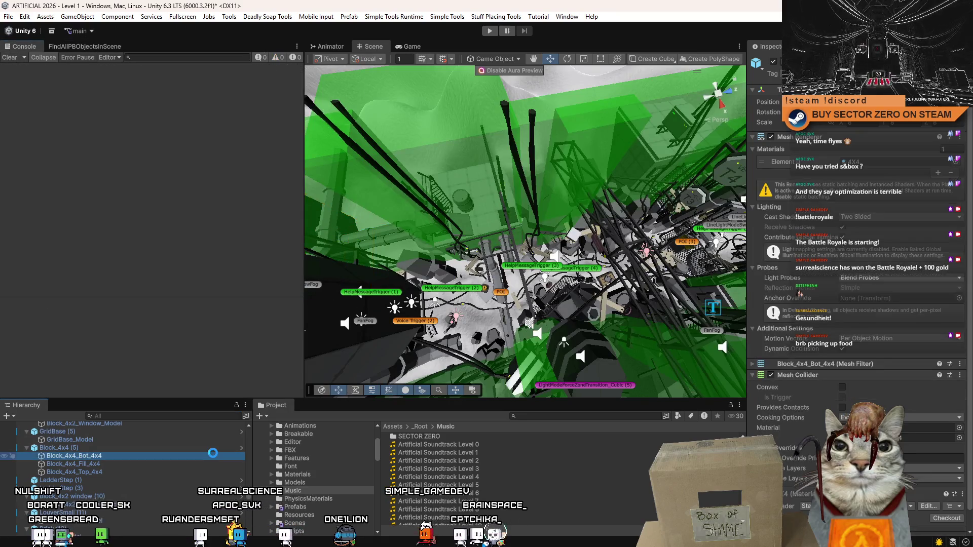
{"action": "left_click", "coordinate": [490, 31]}
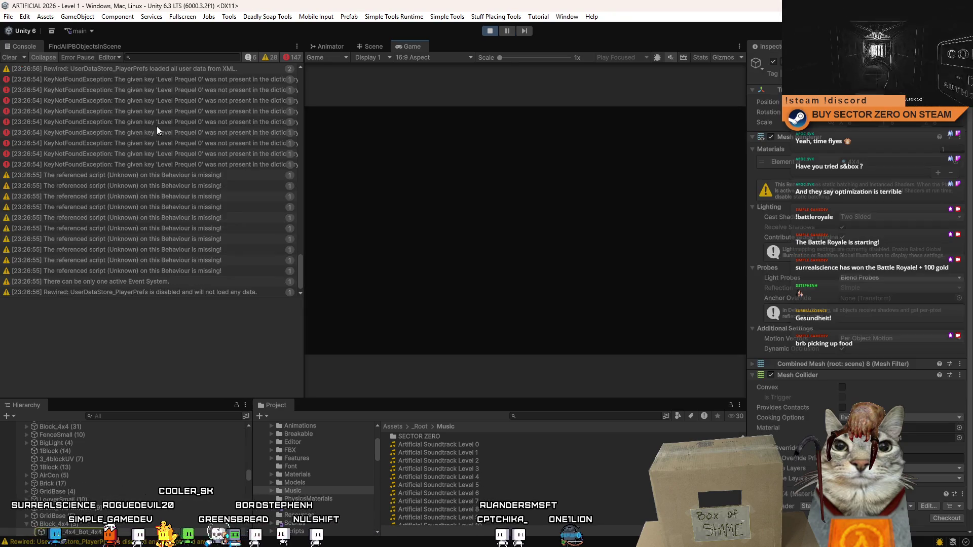
Step: Clear the Console, then open and close the in-game pause menu to resume playing
{"action": "left_click", "coordinate": [21, 59]}
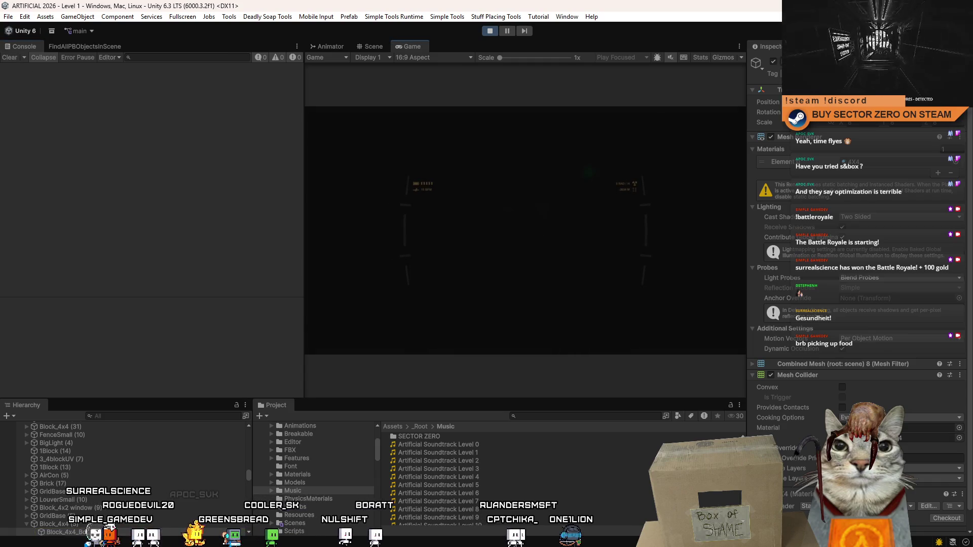
{"action": "key", "text": "Escape"}
{"action": "left_click", "coordinate": [372, 221]}
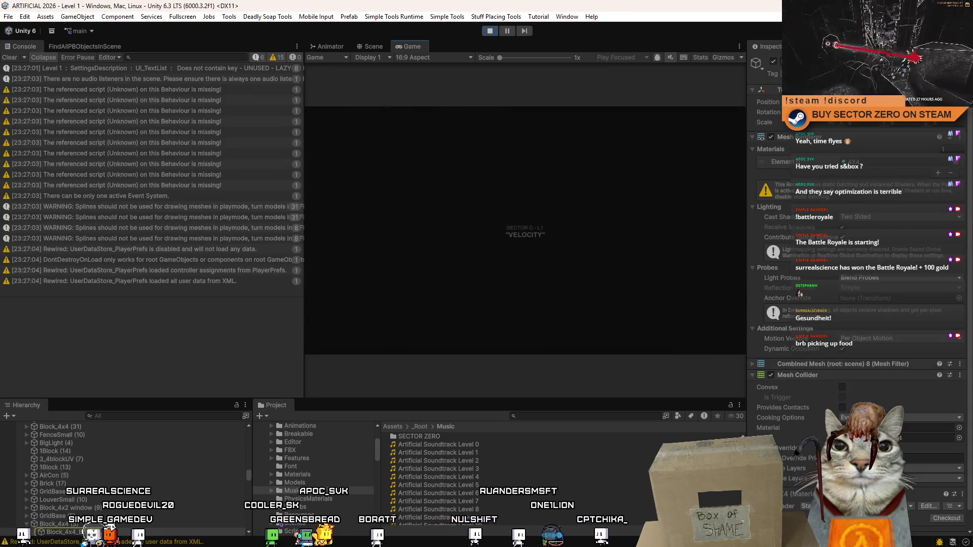
Step: Step through the first missing-script warnings to find their objects
{"action": "left_click", "coordinate": [220, 91]}
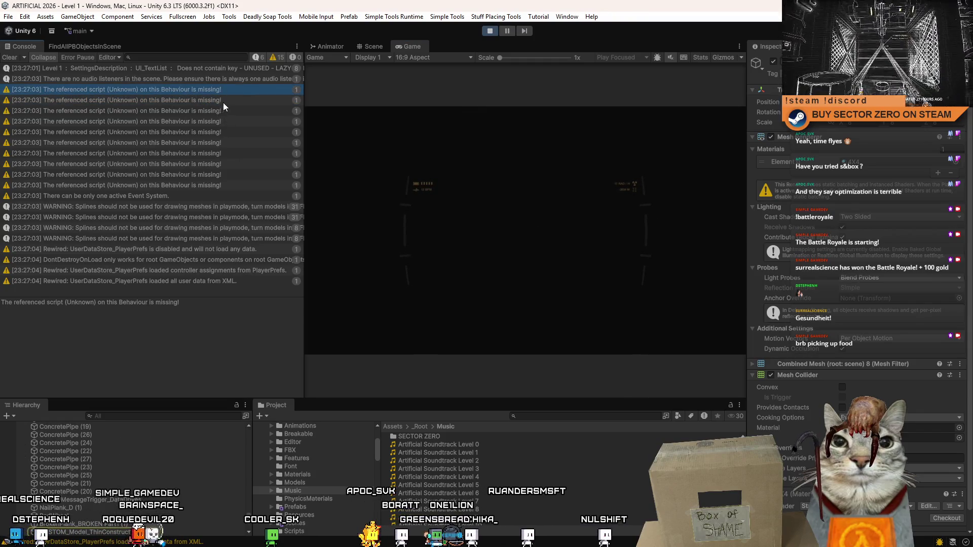
{"action": "left_click", "coordinate": [223, 102]}
{"action": "key", "text": "Down"}
{"action": "key", "text": "Down"}
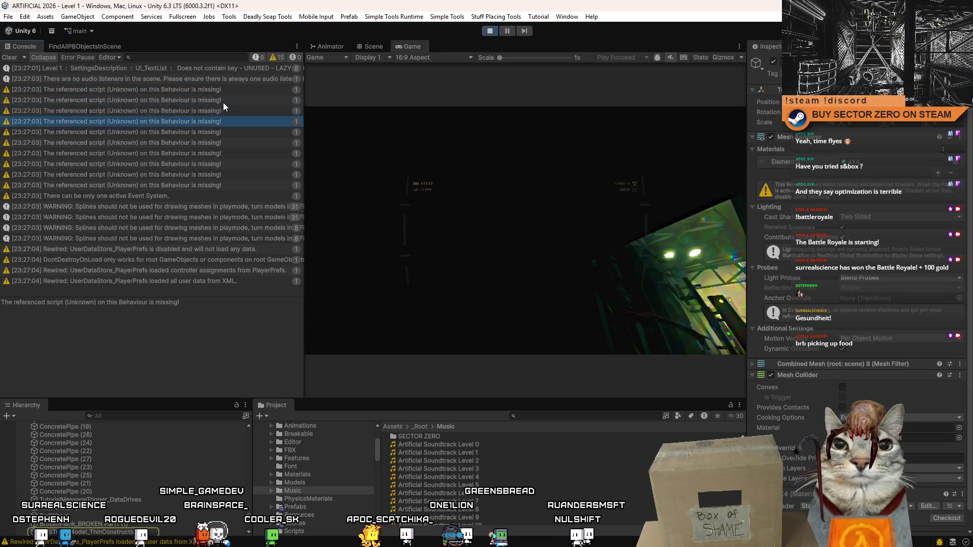
{"action": "left_click", "coordinate": [217, 106]}
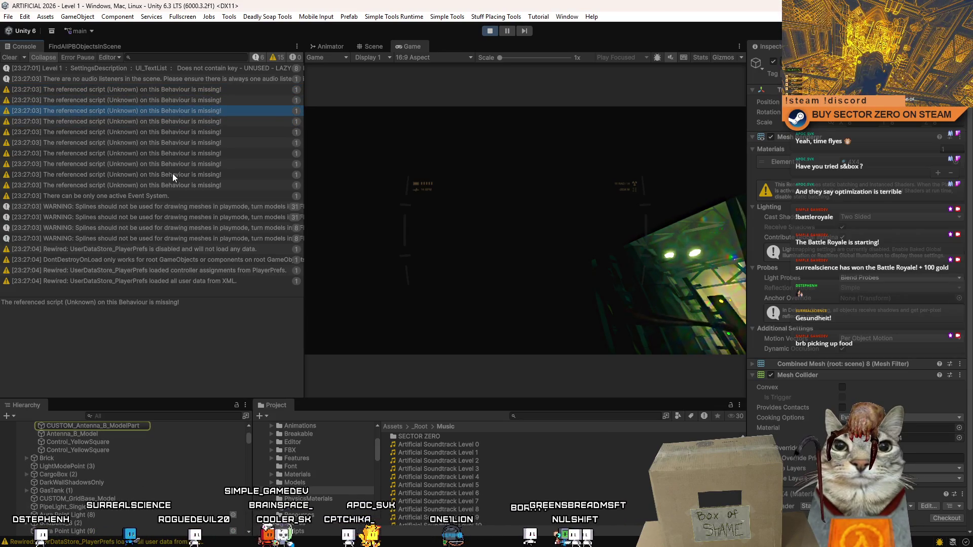
{"action": "scroll", "coordinate": [96, 495], "scroll_direction": "up", "scroll_amount": 3}
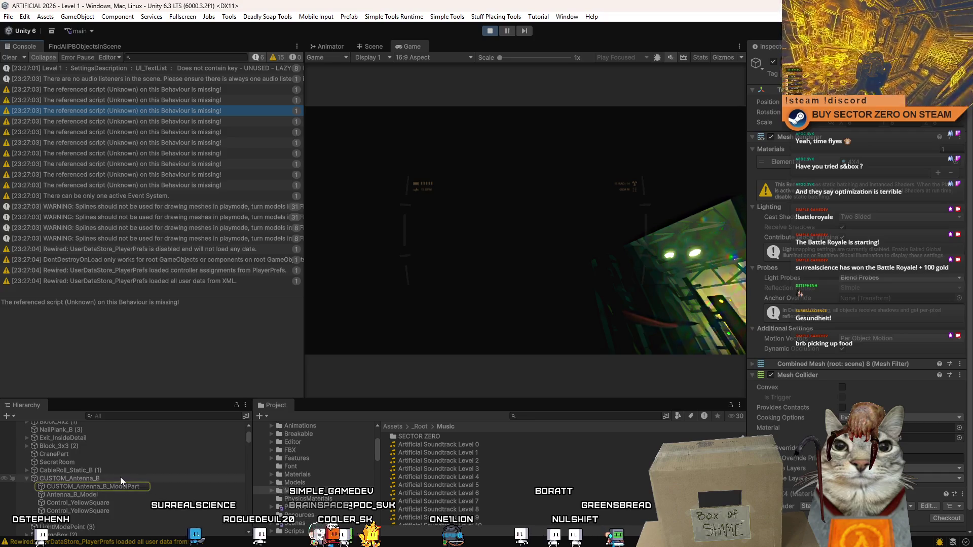
Step: Trace warnings to CUSTOM_Model_ThinConstruction, CUSTOM_Antenna_B_ModelPart, CUSTOM_rock_d (13) and Antenna_B_Model, then stop
{"action": "left_click", "coordinate": [196, 90]}
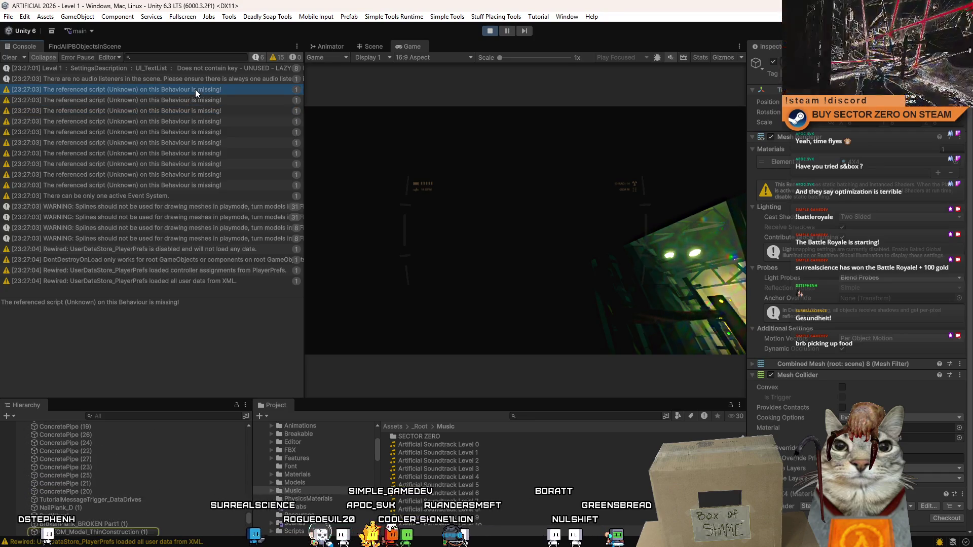
{"action": "left_click", "coordinate": [199, 103]}
{"action": "left_click", "coordinate": [199, 111]}
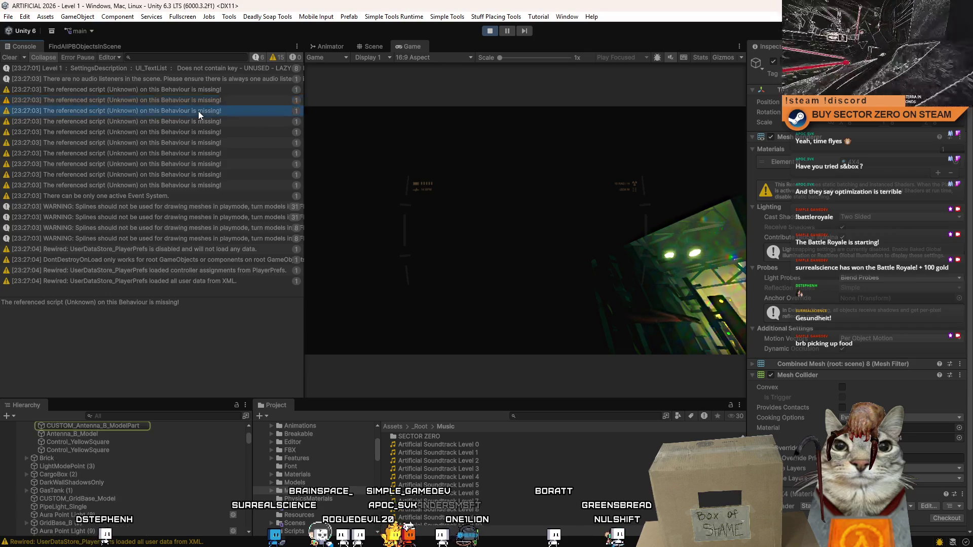
{"action": "left_click", "coordinate": [199, 117]}
{"action": "left_click", "coordinate": [199, 127]}
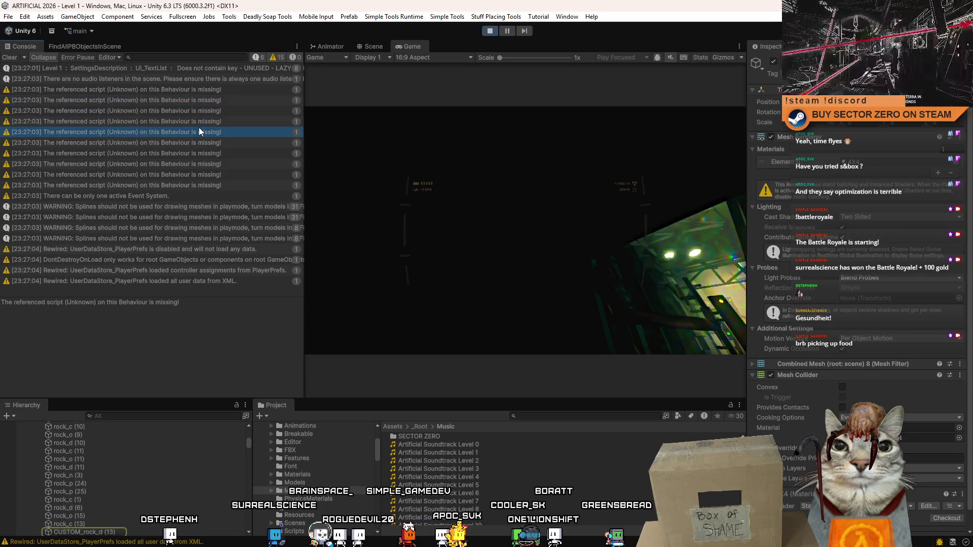
{"action": "left_click", "coordinate": [202, 143]}
{"action": "left_click", "coordinate": [202, 155]}
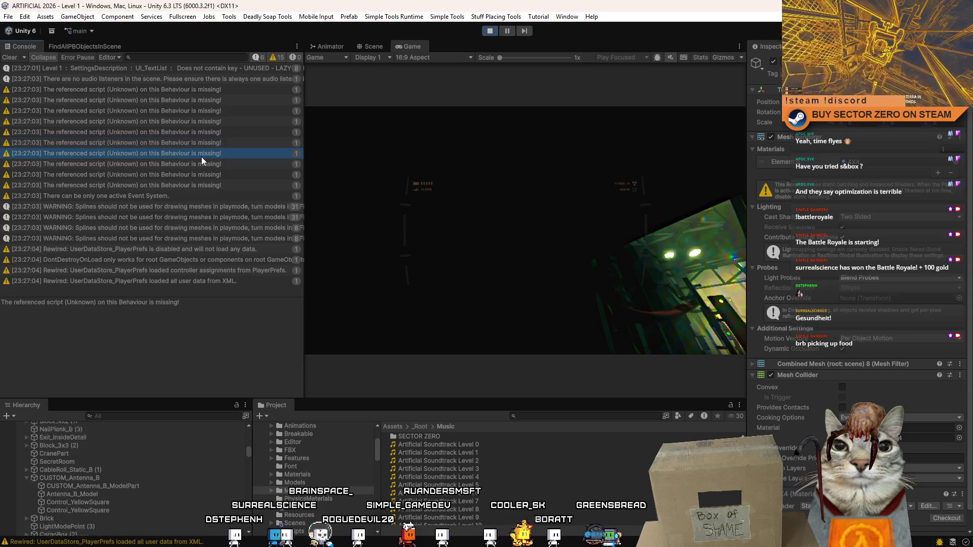
{"action": "left_click", "coordinate": [200, 166]}
{"action": "left_click", "coordinate": [204, 176]}
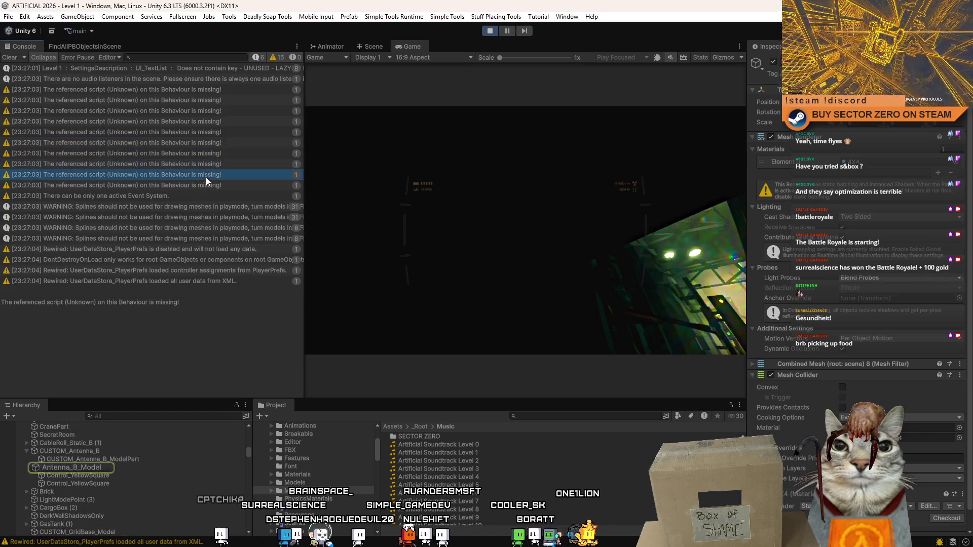
{"action": "left_click", "coordinate": [204, 185]}
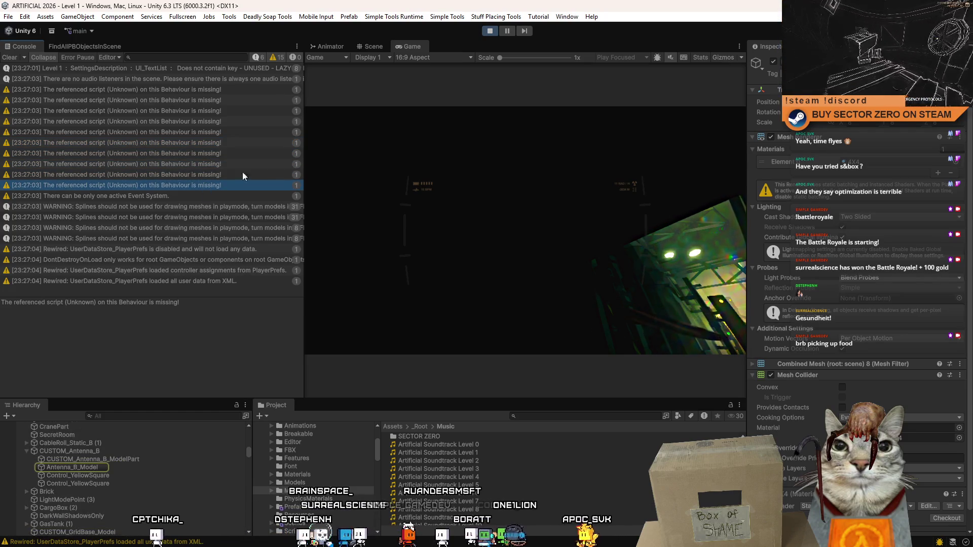
{"action": "left_click", "coordinate": [490, 32]}
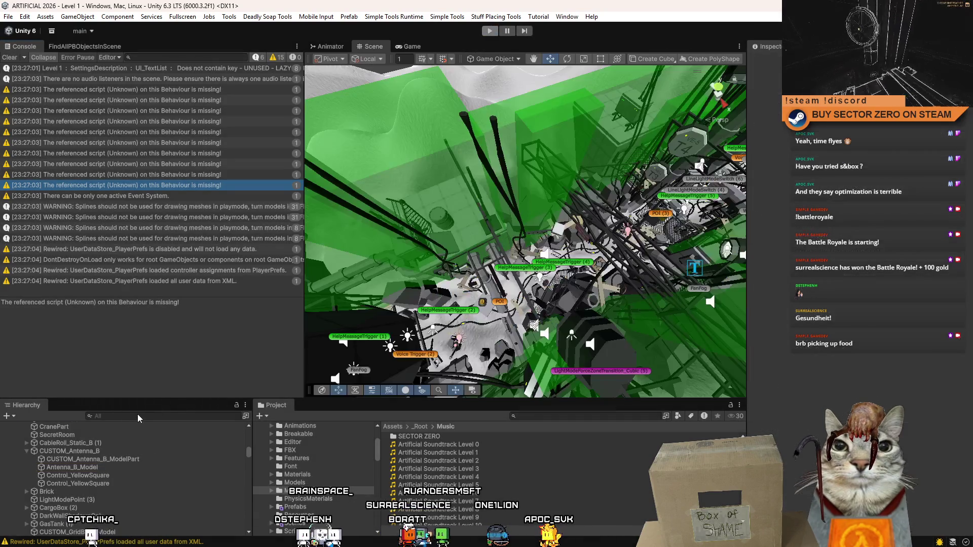
Step: Search the Hierarchy for CUSTOM_ and frame CUSTOM_Antenna_B in the Scene view
{"action": "left_click", "coordinate": [138, 415]}
{"action": "type", "text": "CUSTOM_"}
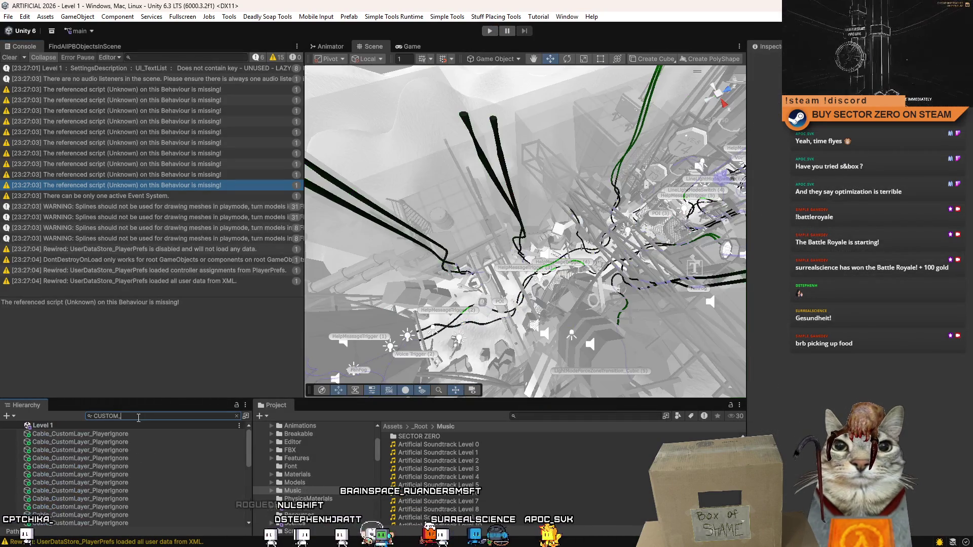
{"action": "left_click", "coordinate": [115, 435]}
{"action": "double_click", "coordinate": [114, 434]}
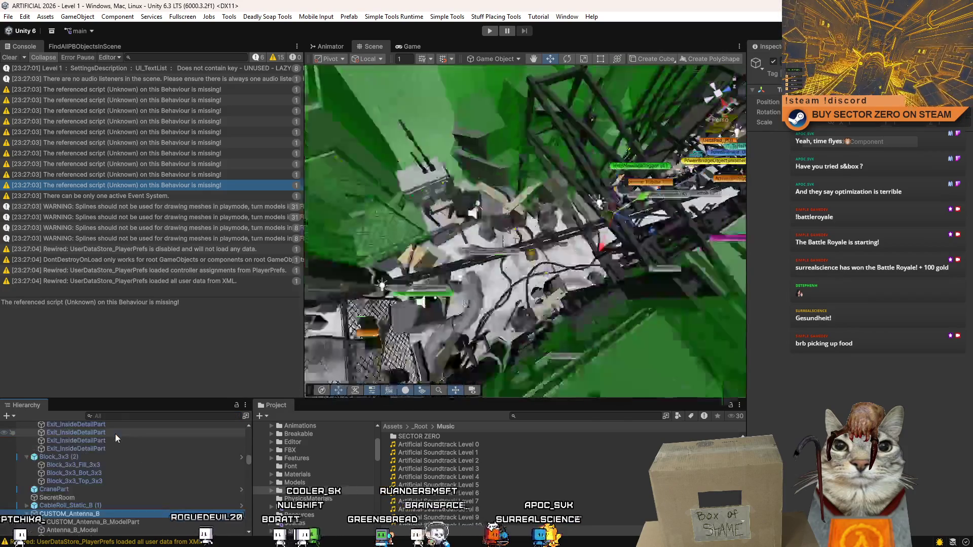
{"action": "scroll", "coordinate": [152, 446], "scroll_direction": "down", "scroll_amount": 3}
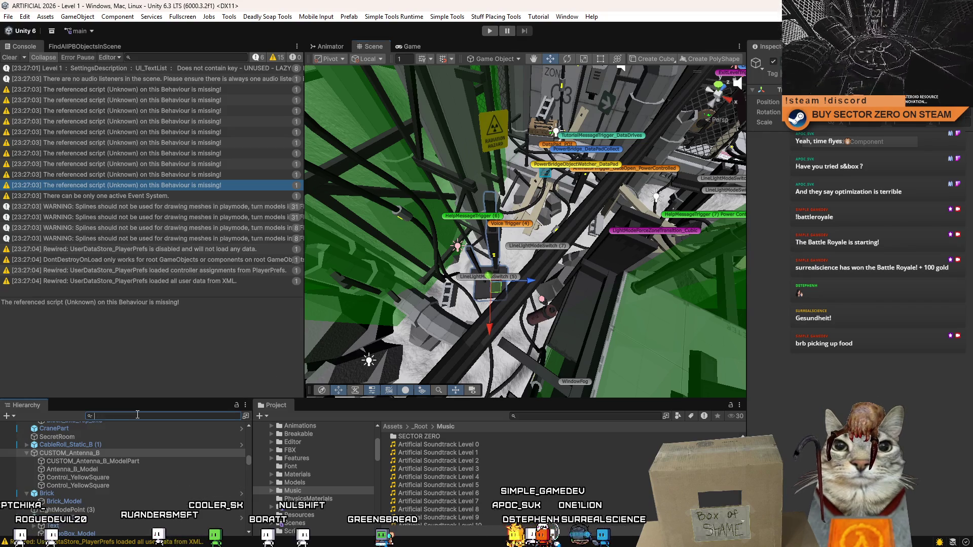
Step: Frame CUSTOM_rock_d (13), then CUSTOM_Antenna_B again, from the CUSTOM_ search results
{"action": "type", "text": "Cus"}
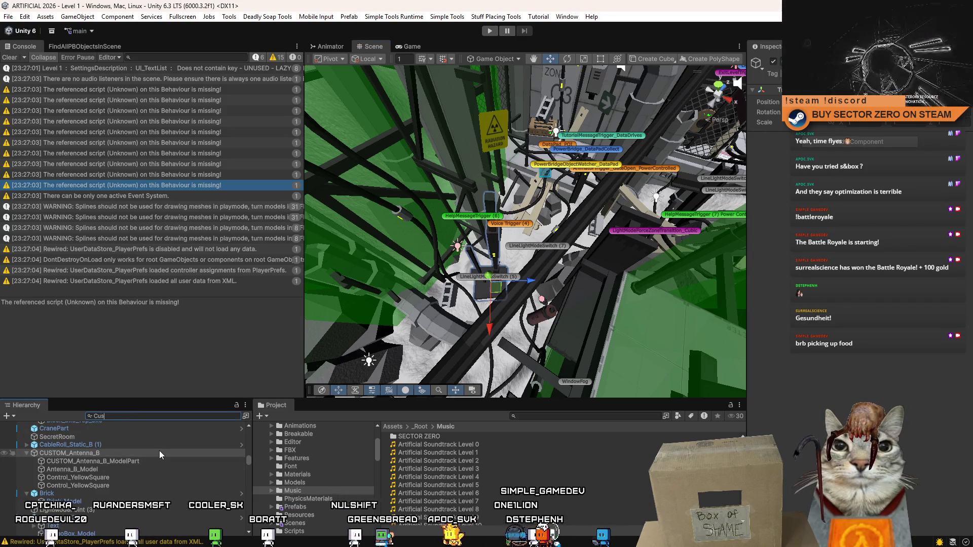
{"action": "type", "text": "tom_"}
{"action": "left_click", "coordinate": [118, 464]}
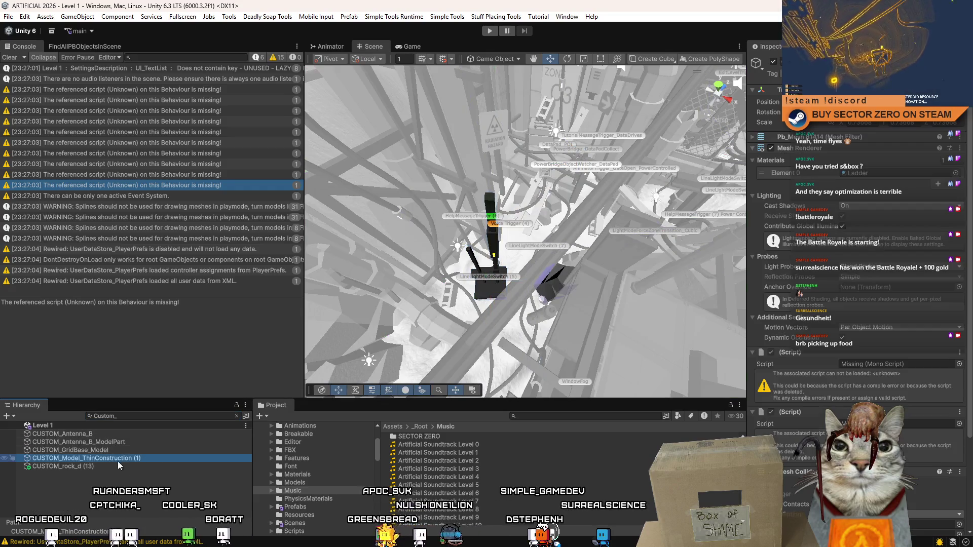
{"action": "left_click", "coordinate": [110, 433], "text": "shift"}
{"action": "left_click", "coordinate": [102, 467]}
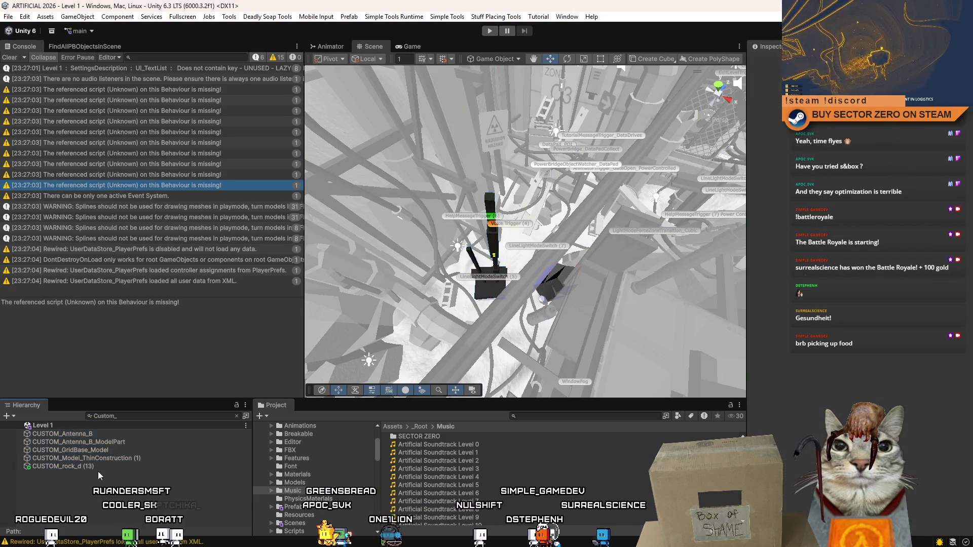
{"action": "double_click", "coordinate": [106, 467]}
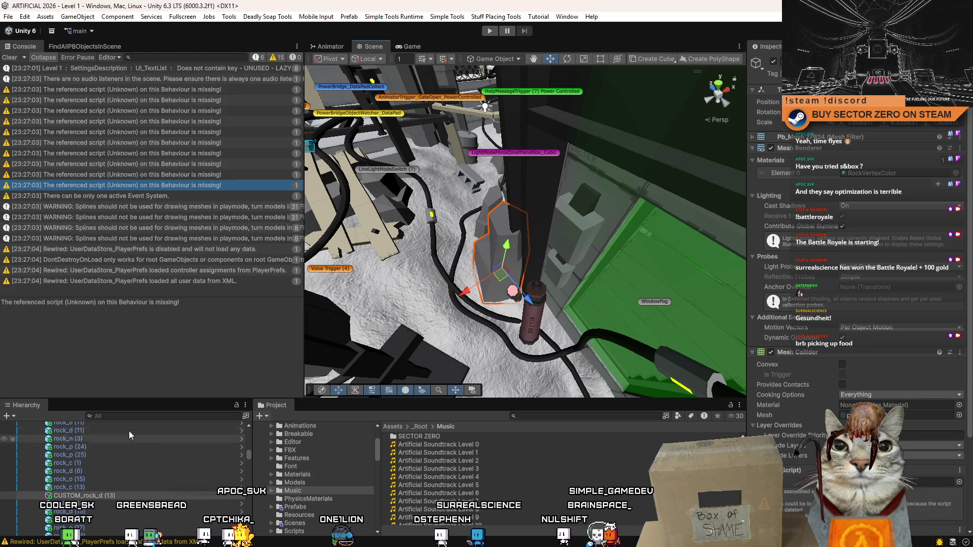
{"action": "left_click", "coordinate": [126, 415]}
{"action": "type", "text": "C"}
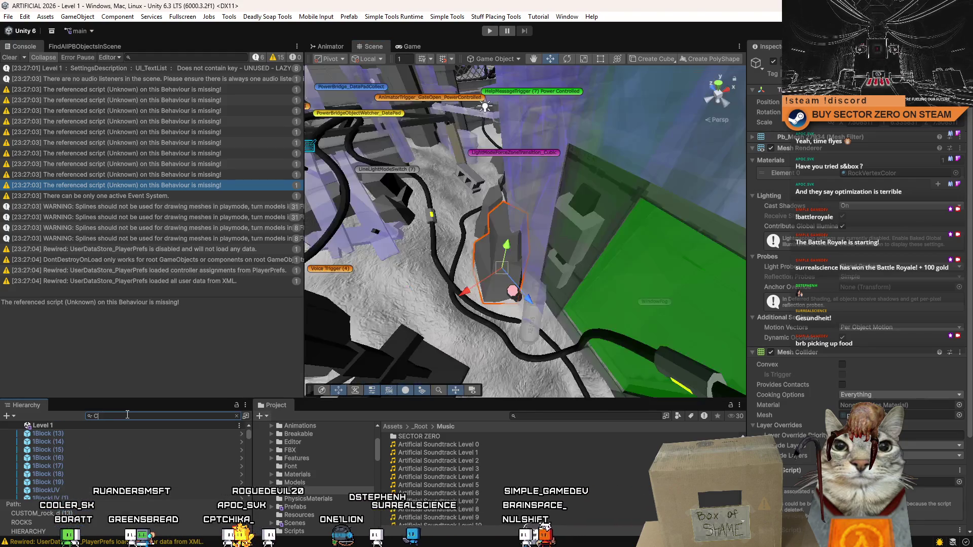
{"action": "type", "text": "USTOM_"}
{"action": "left_click", "coordinate": [119, 434]}
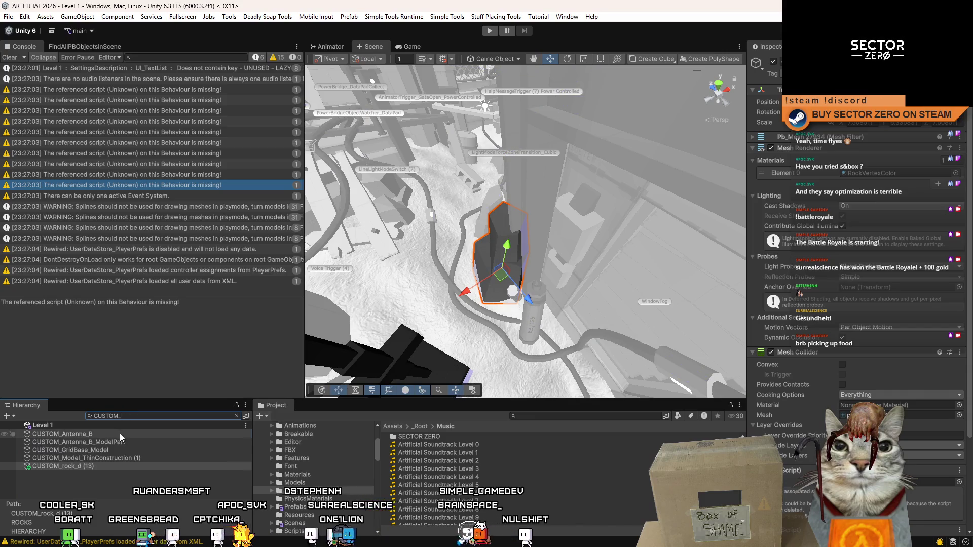
{"action": "double_click", "coordinate": [117, 443]}
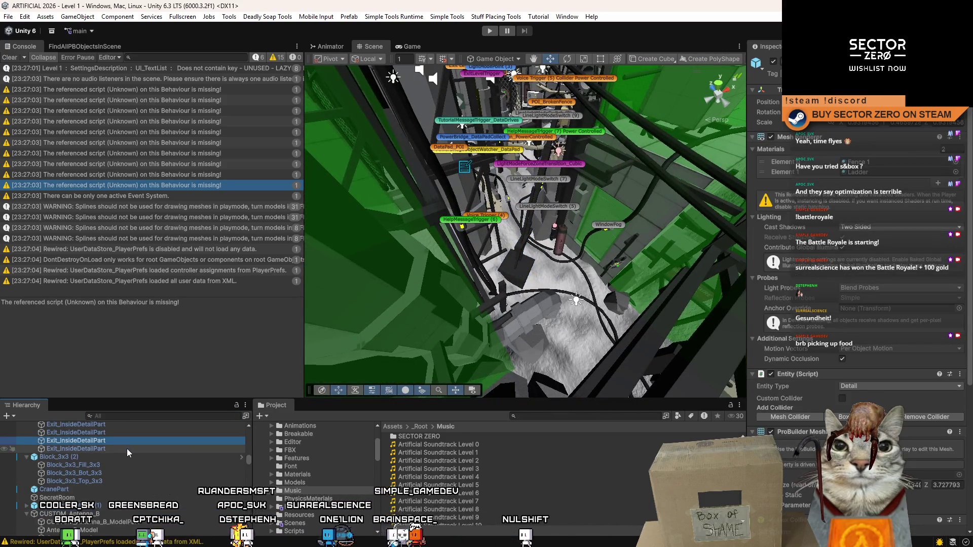
Step: Filter the Hierarchy to CUSTOM_ and select all five matching objects
{"action": "left_click", "coordinate": [122, 416]}
{"action": "type", "text": "CUSTOM"}
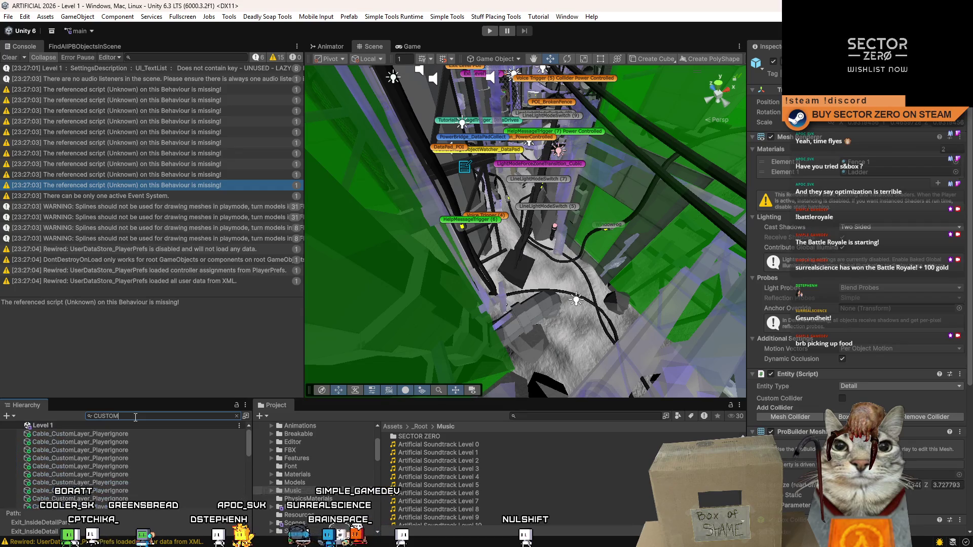
{"action": "type", "text": "_"}
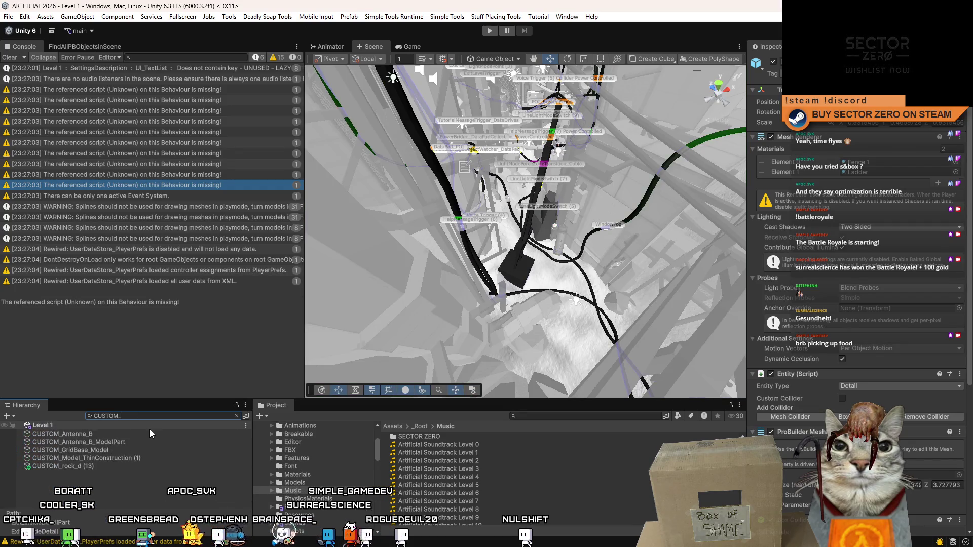
{"action": "left_click", "coordinate": [94, 434]}
{"action": "left_click", "coordinate": [93, 467], "text": "shift"}
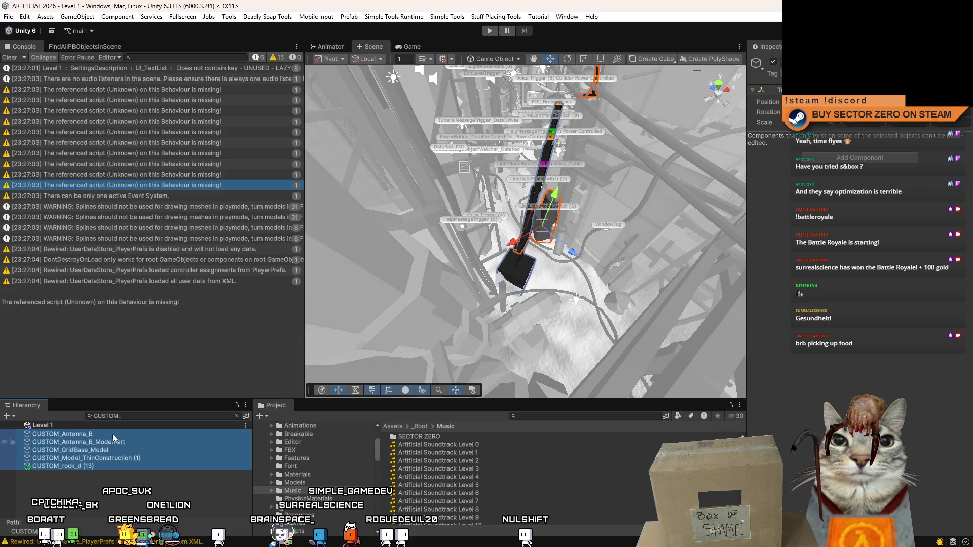
Step: Clear the CUSTOM_ filter and move the five CUSTOM_ objects to the top of the hierarchy
{"action": "left_click", "coordinate": [130, 417]}
{"action": "key", "text": "BackSpace"}
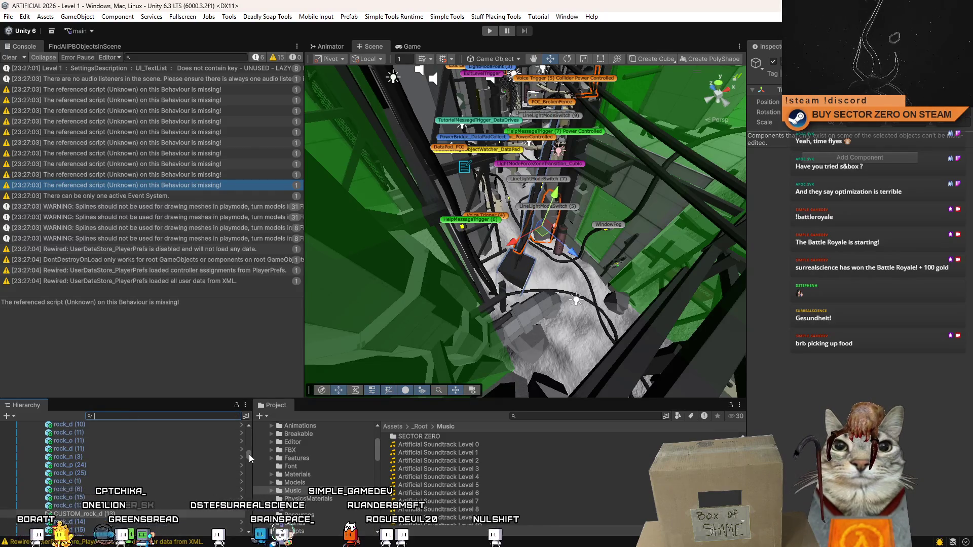
{"action": "left_click_drag", "start_coordinate": [248, 454], "coordinate": [250, 430]}
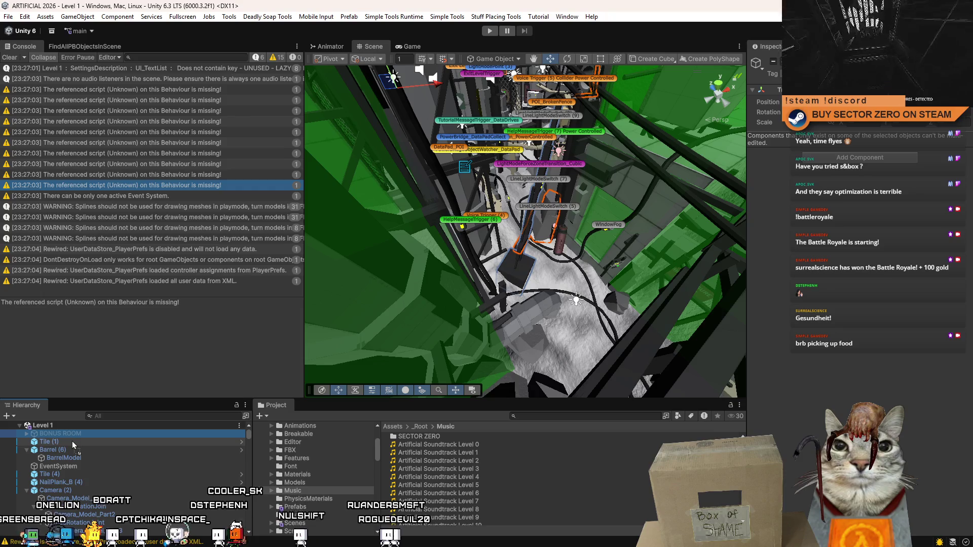
{"action": "key", "text": "ctrl+v"}
Step: Browse the full hierarchy, collapsing CUSTOM_Antenna_B, Camera (2) and Barrel entries
{"action": "left_click", "coordinate": [29, 450]}
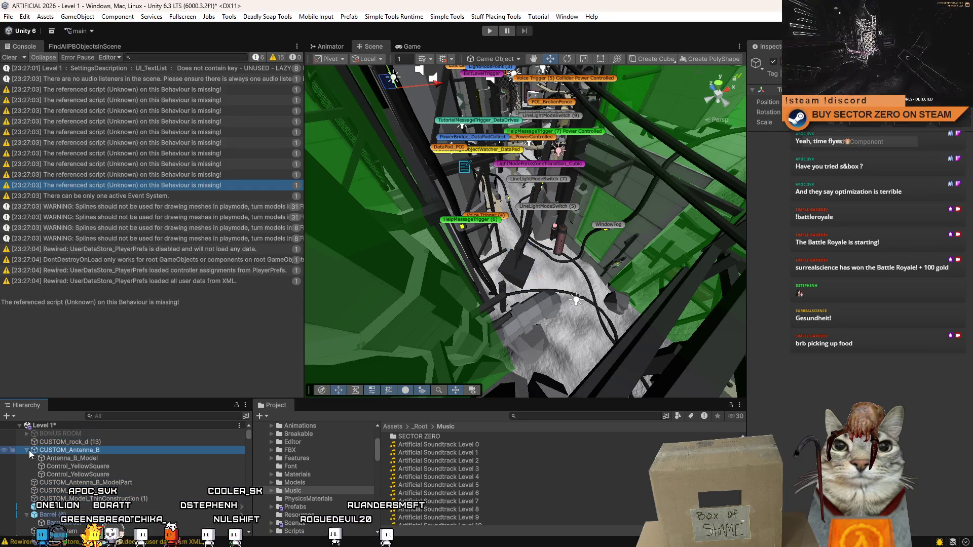
{"action": "left_click", "coordinate": [27, 450]}
{"action": "left_click", "coordinate": [105, 491]}
{"action": "left_click", "coordinate": [105, 507]}
{"action": "key", "text": "Delete"}
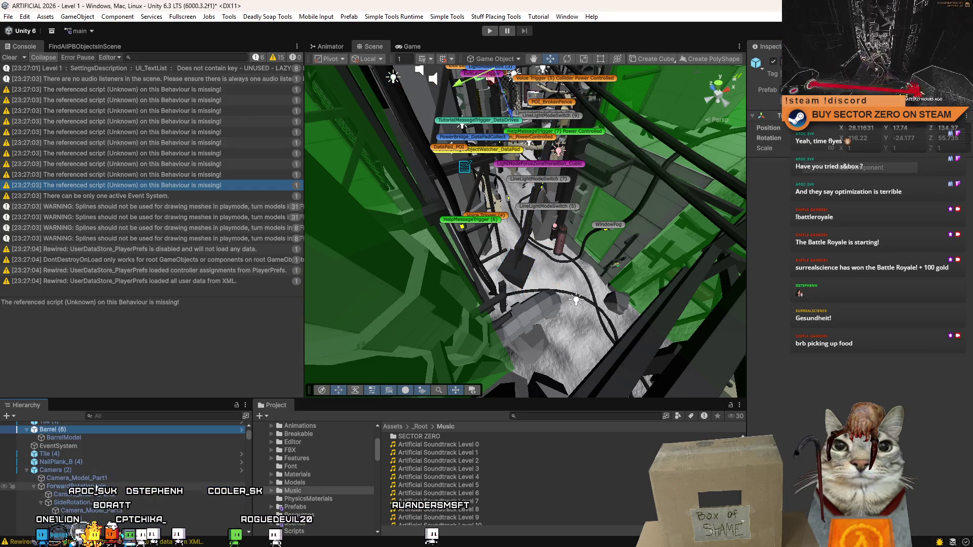
{"action": "scroll", "coordinate": [104, 486], "scroll_direction": "down", "scroll_amount": 3}
{"action": "left_click", "coordinate": [104, 479]}
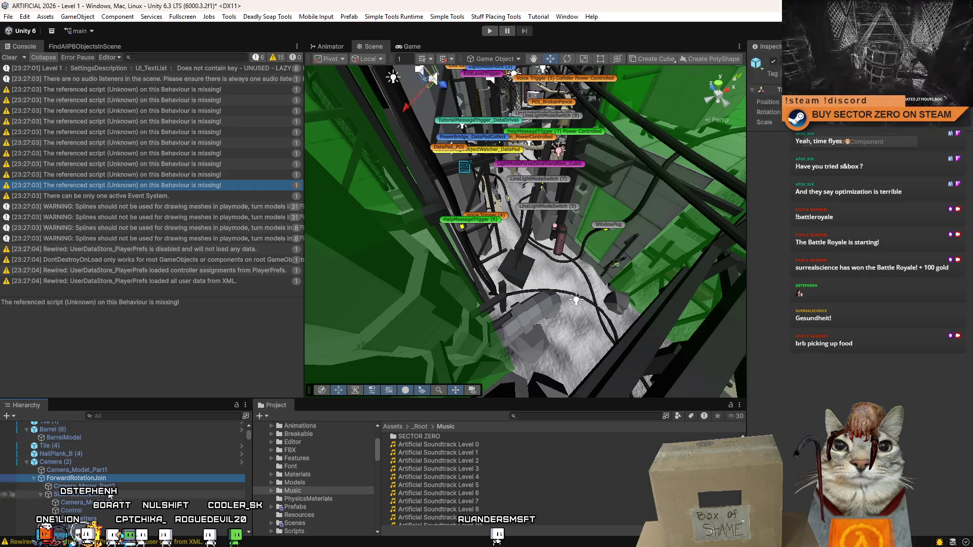
{"action": "left_click", "coordinate": [26, 462]}
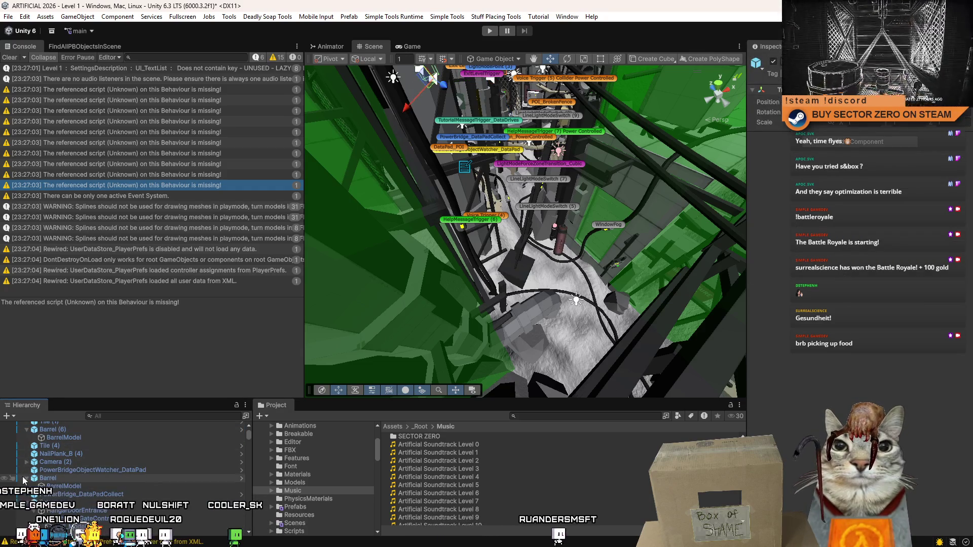
{"action": "left_click", "coordinate": [26, 478]}
{"action": "scroll", "coordinate": [227, 451], "scroll_direction": "down", "scroll_amount": 2}
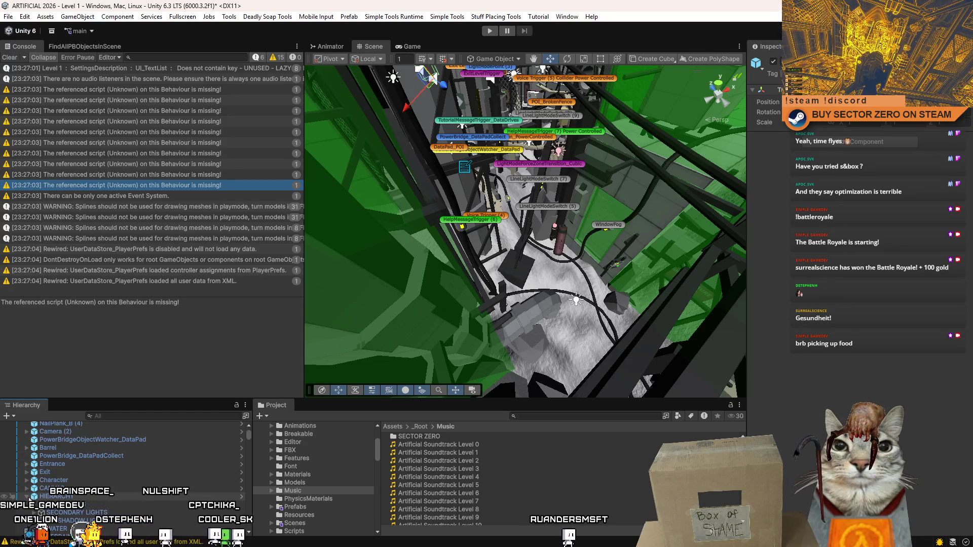
{"action": "scroll", "coordinate": [123, 482], "scroll_direction": "up", "scroll_amount": 5}
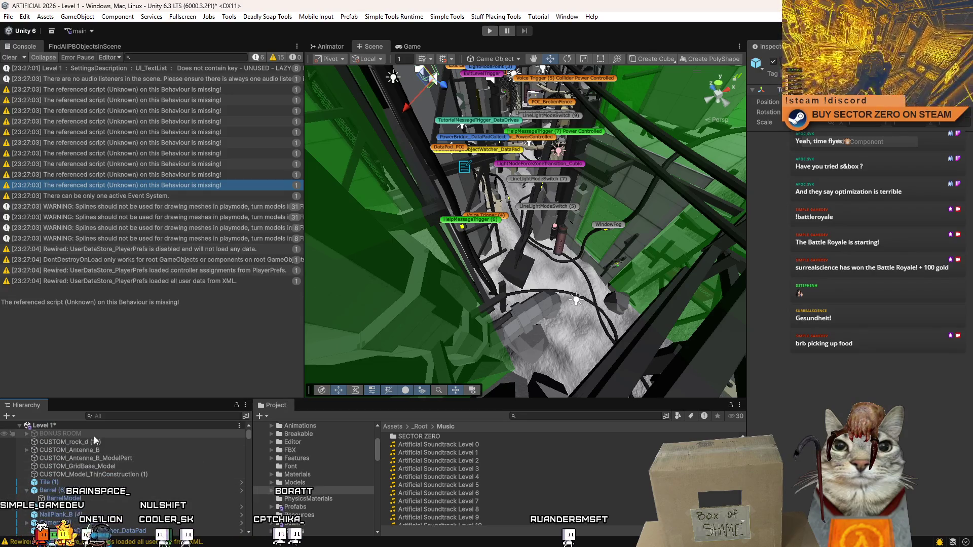
{"action": "mouse_move", "coordinate": [244, 434]}
{"action": "left_mouse_down"}
{"action": "mouse_move", "coordinate": [245, 515]}
{"action": "mouse_move", "coordinate": [262, 433]}
{"action": "left_mouse_up"}
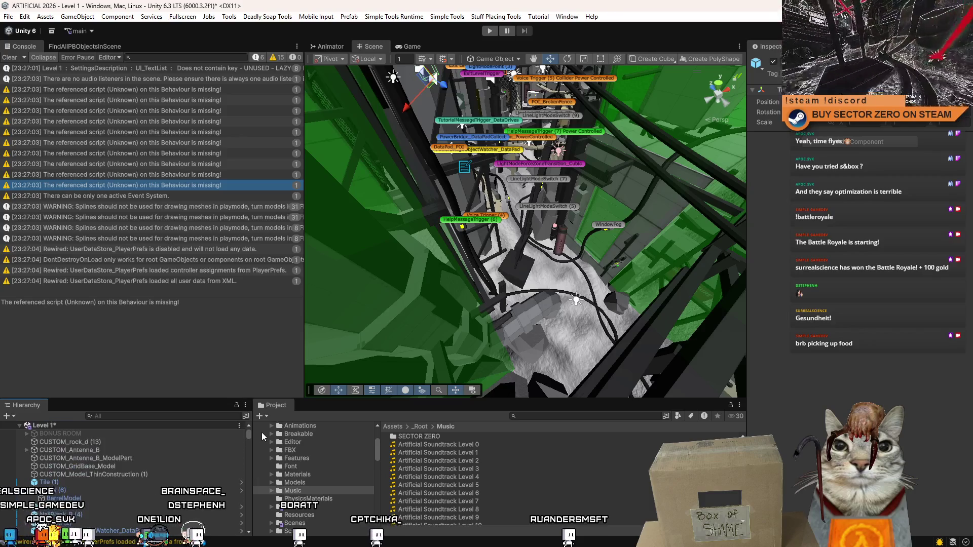
Step: Frame CUSTOM_Model_ThinConstruction (1) and remove its two Missing (Mono Script) components
{"action": "left_click", "coordinate": [118, 473]}
{"action": "key", "text": "f"}
{"action": "left_click_drag", "start_coordinate": [627, 190], "coordinate": [745, 152]}
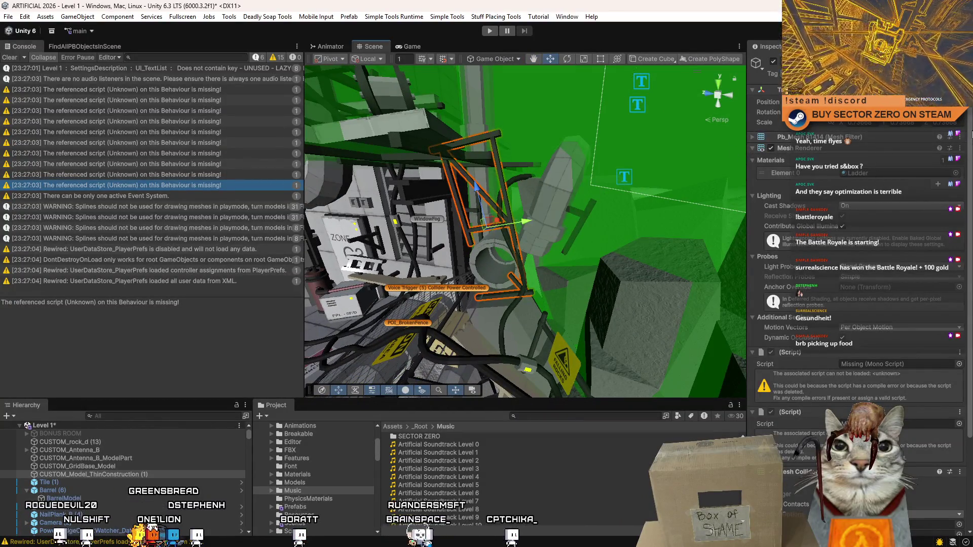
{"action": "scroll", "coordinate": [824, 322], "scroll_direction": "down", "scroll_amount": 3}
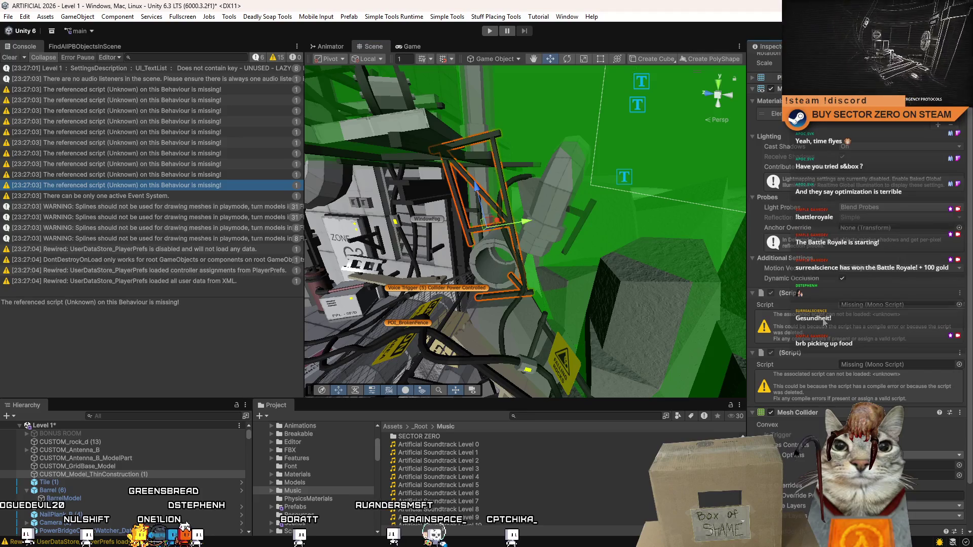
{"action": "right_click", "coordinate": [794, 294]}
{"action": "left_click", "coordinate": [811, 316]}
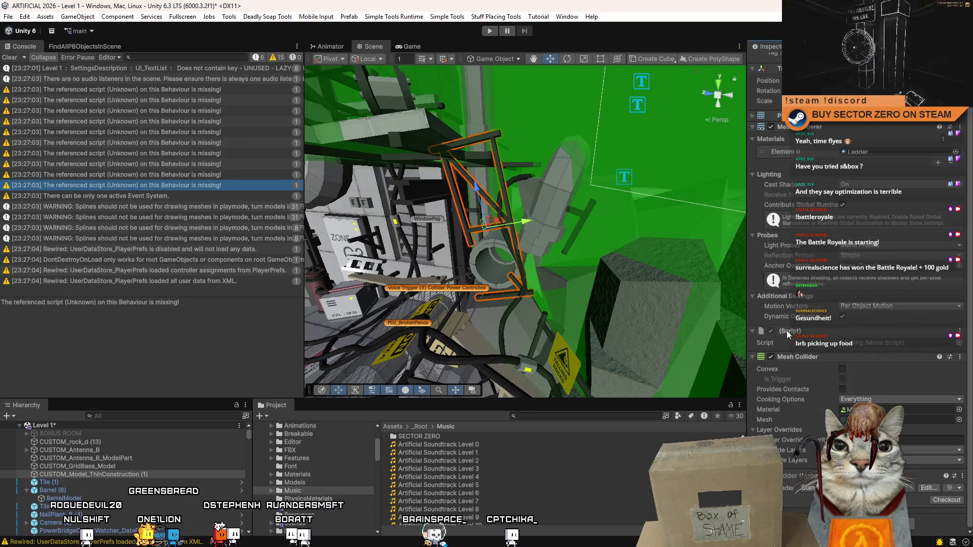
{"action": "right_click", "coordinate": [788, 334]}
{"action": "left_click", "coordinate": [811, 356]}
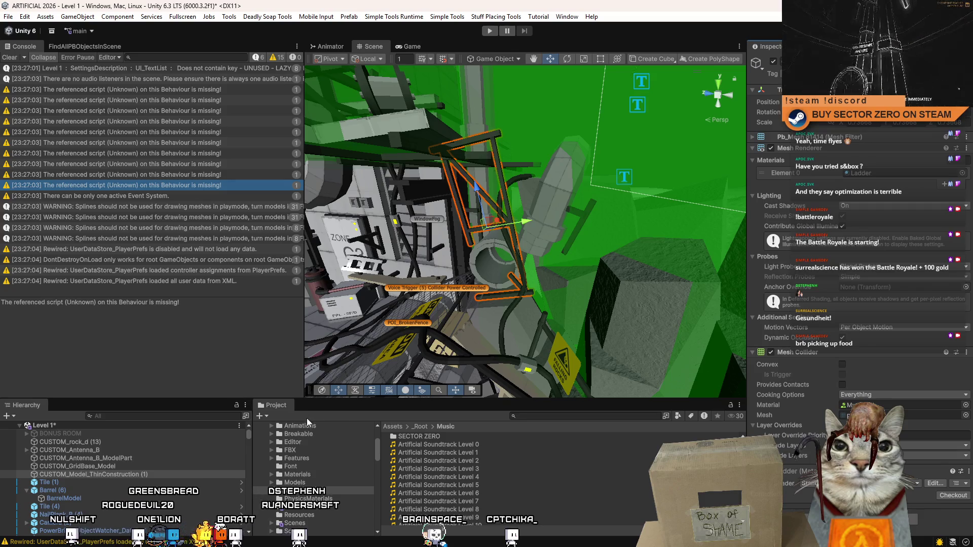
Step: Remove both missing-script components from CUSTOM_GridBase_Model
{"action": "left_click", "coordinate": [122, 465]}
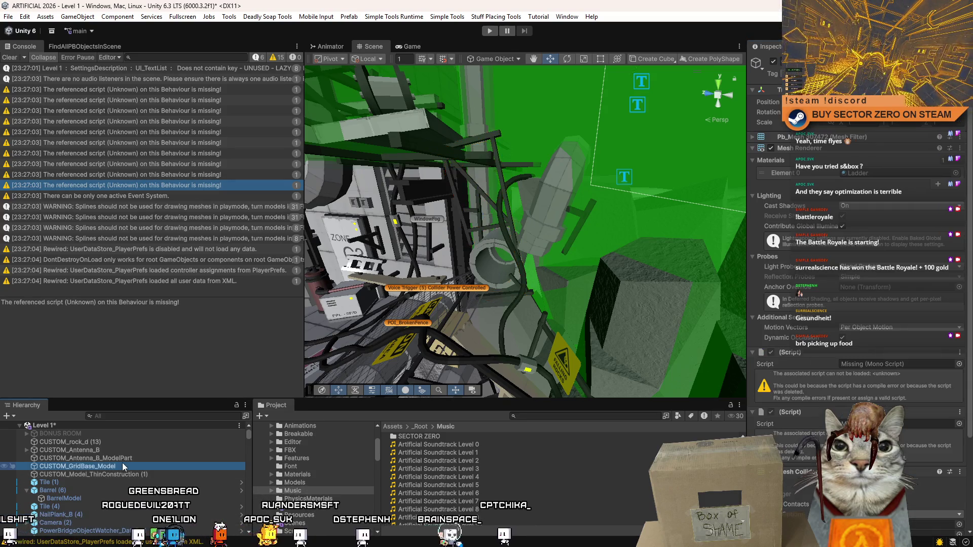
{"action": "right_click", "coordinate": [796, 368]}
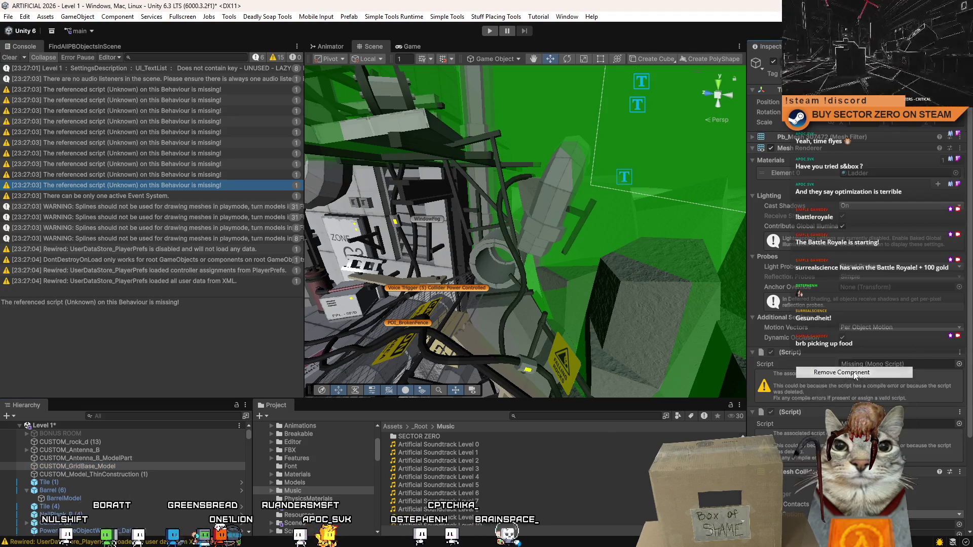
{"action": "left_click", "coordinate": [855, 373]}
{"action": "right_click", "coordinate": [796, 369]}
{"action": "left_click", "coordinate": [842, 374]}
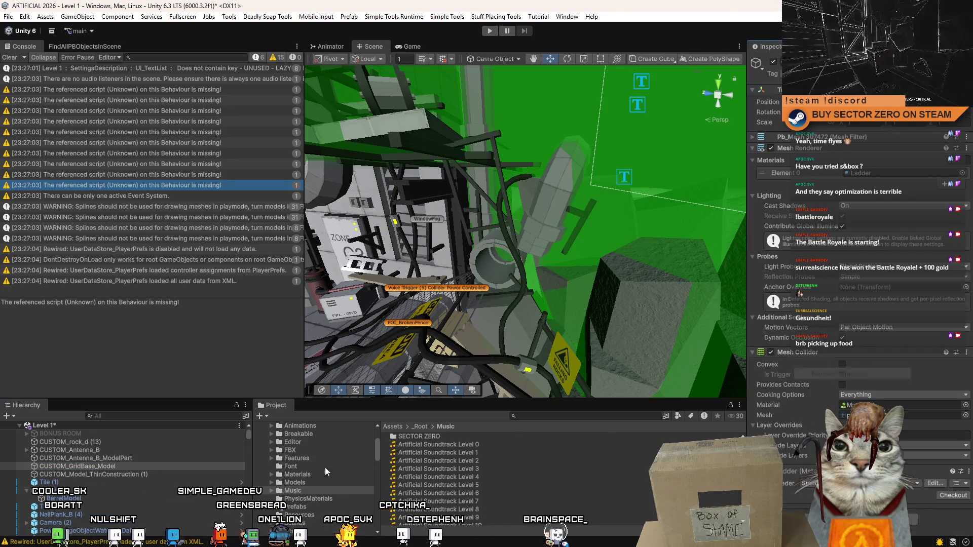
Step: Remove the missing-script component from CUSTOM_Antenna_B_ModelPart
{"action": "left_click", "coordinate": [92, 459]}
{"action": "right_click", "coordinate": [796, 350]}
{"action": "left_click", "coordinate": [810, 370]}
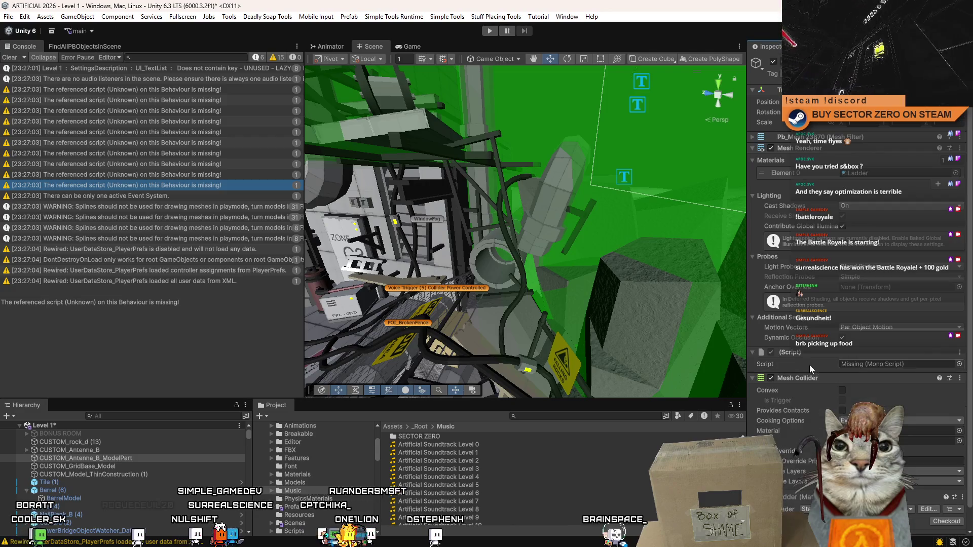
{"action": "right_click", "coordinate": [790, 353]}
{"action": "left_click", "coordinate": [837, 362]}
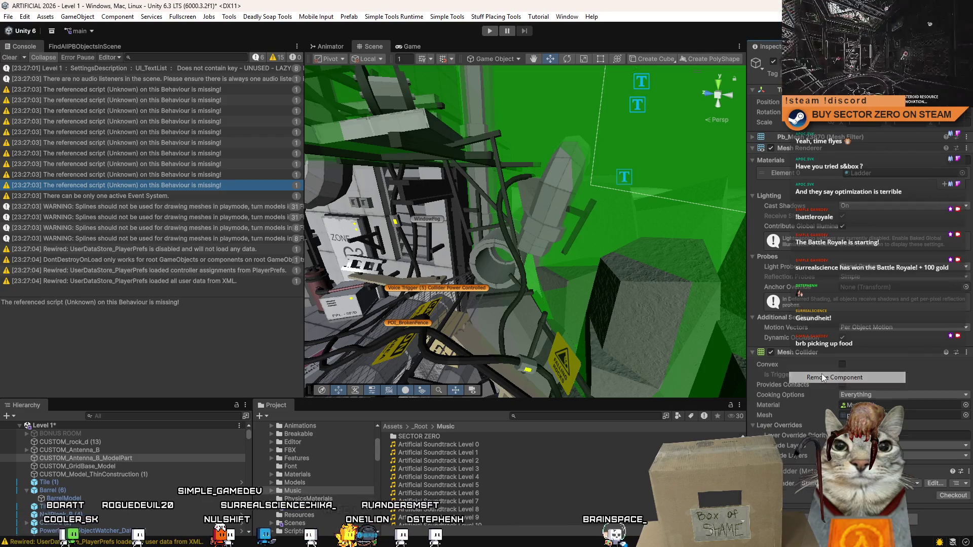
{"action": "left_click", "coordinate": [114, 459]}
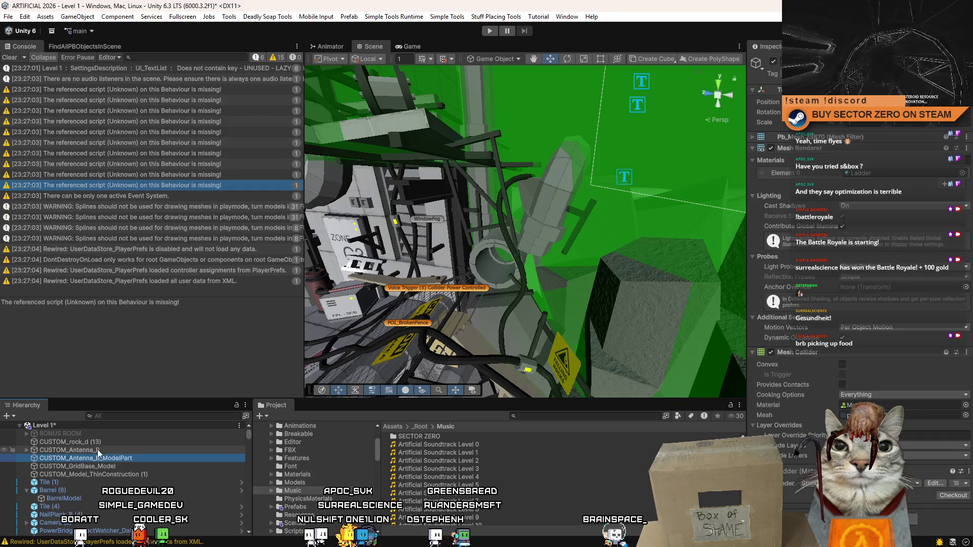
Step: Inspect CUSTOM_rock_d (13)'s components, checking its Mesh Collider options
{"action": "left_click", "coordinate": [100, 442]}
{"action": "scroll", "coordinate": [789, 346], "scroll_direction": "down", "scroll_amount": 1}
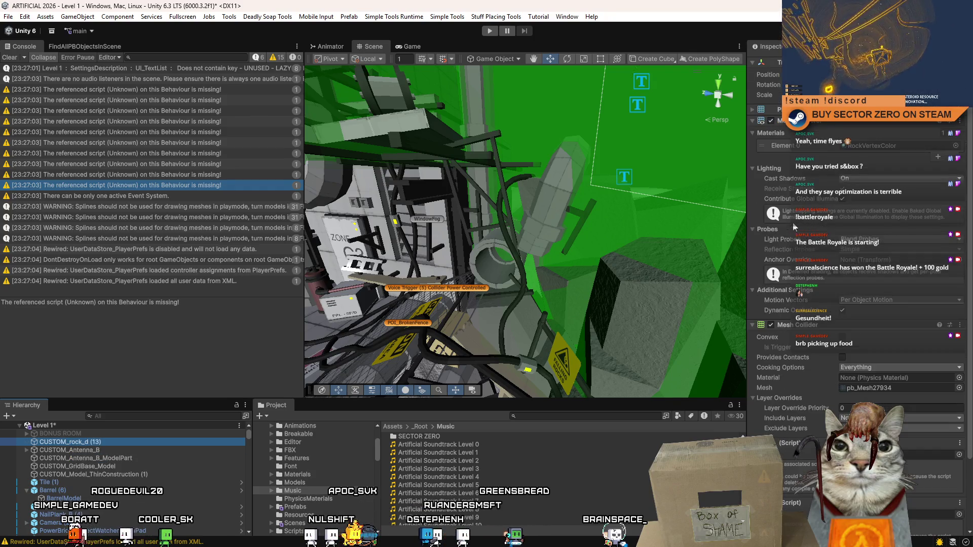
{"action": "right_click", "coordinate": [791, 325]}
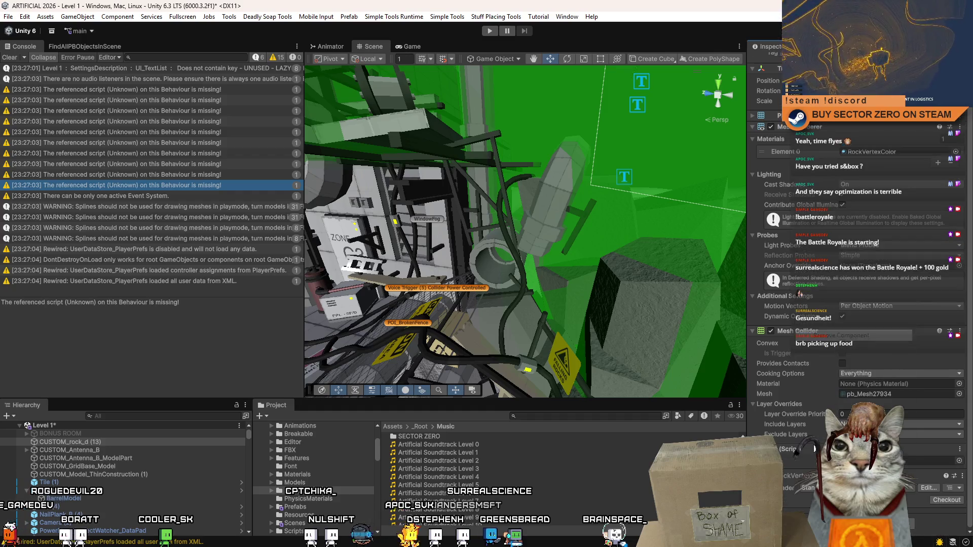
{"action": "left_click", "coordinate": [726, 389]}
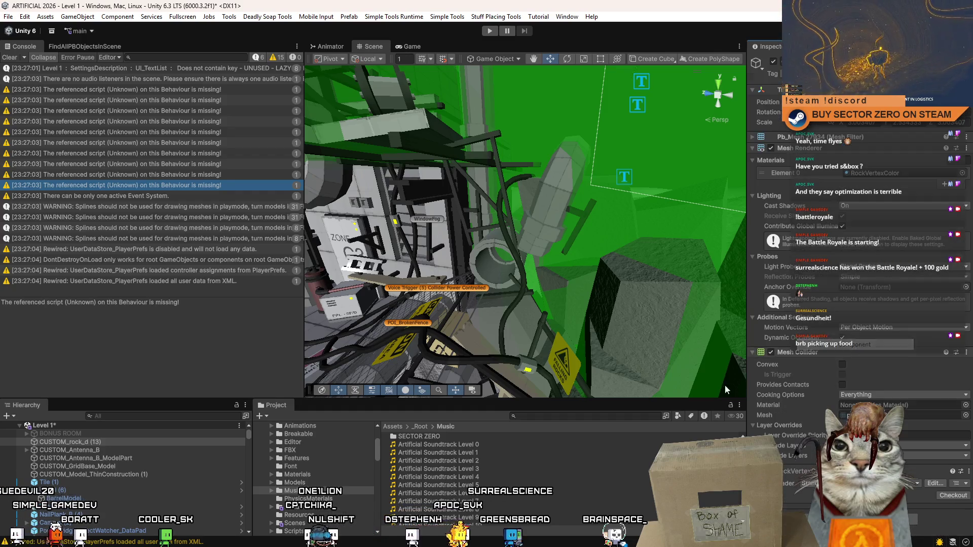
Step: Expand CUSTOM_Antenna_B and remove the two missing scripts from Antenna_B_Model
{"action": "left_click", "coordinate": [112, 450]}
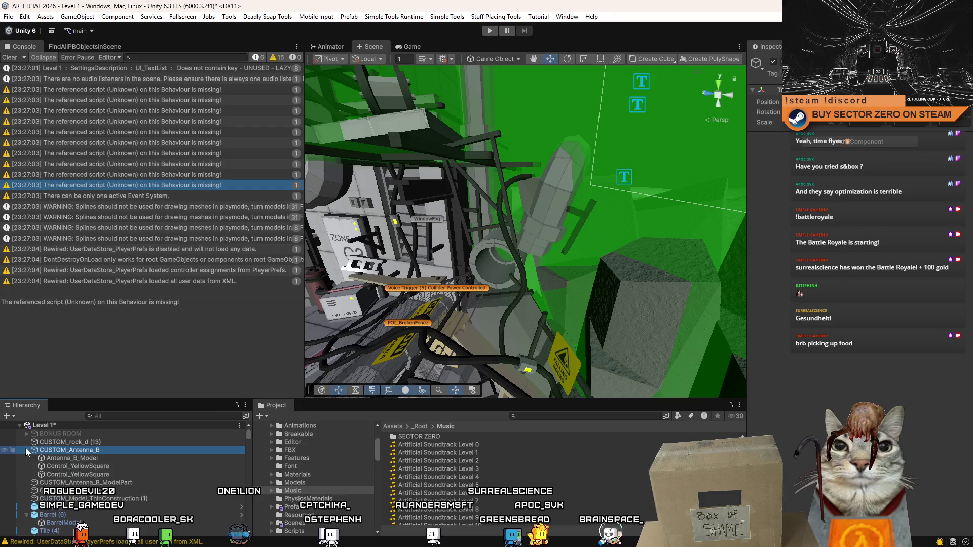
{"action": "left_click", "coordinate": [26, 450]}
{"action": "left_click", "coordinate": [109, 466]}
{"action": "left_click", "coordinate": [113, 458]}
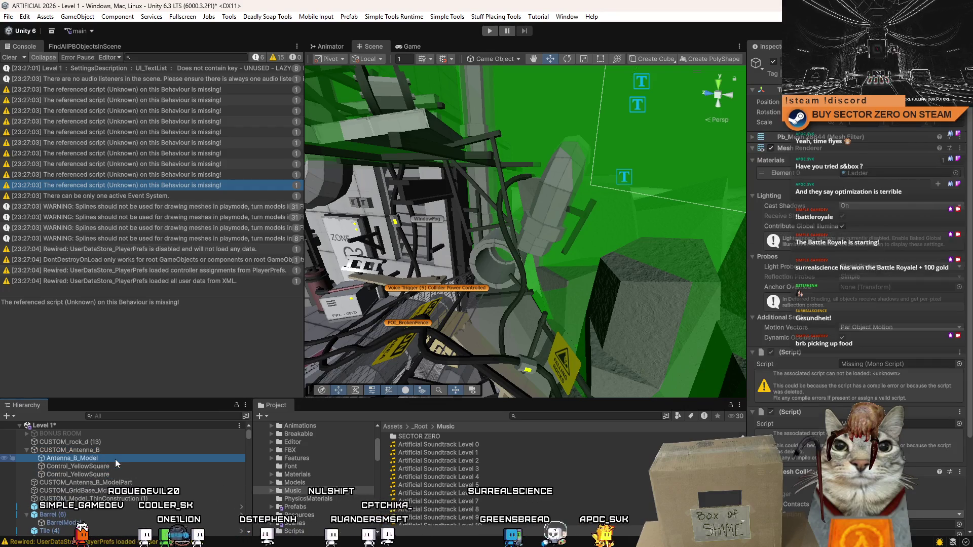
{"action": "right_click", "coordinate": [793, 372]}
{"action": "left_click", "coordinate": [833, 377]}
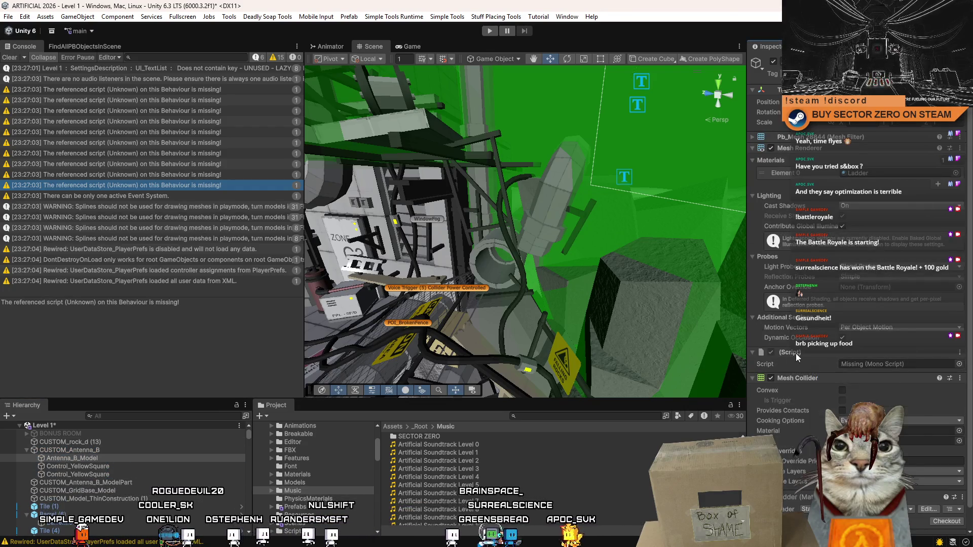
{"action": "right_click", "coordinate": [813, 355]}
{"action": "left_click", "coordinate": [836, 370]}
Step: Collapse CUSTOM_Antenna_B, save the Level 1 scene and clear the Console
{"action": "left_click", "coordinate": [81, 474]}
{"action": "left_click", "coordinate": [61, 450]}
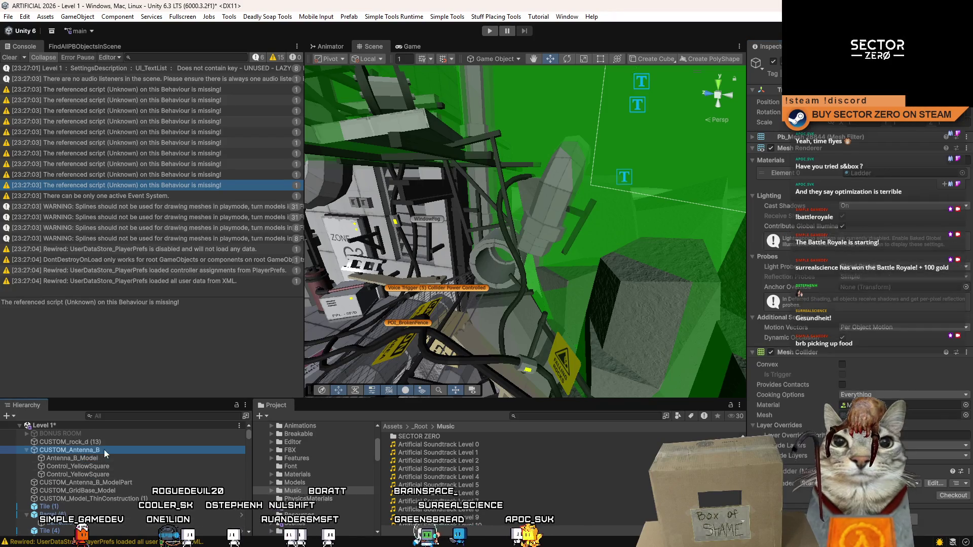
{"action": "left_click", "coordinate": [26, 450]}
{"action": "left_click", "coordinate": [71, 466]}
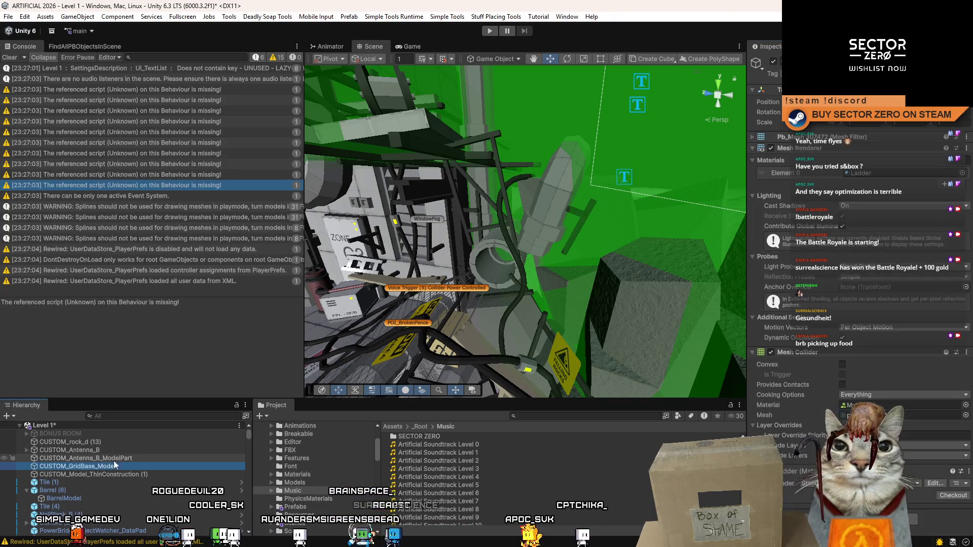
{"action": "key", "text": "ctrl+s"}
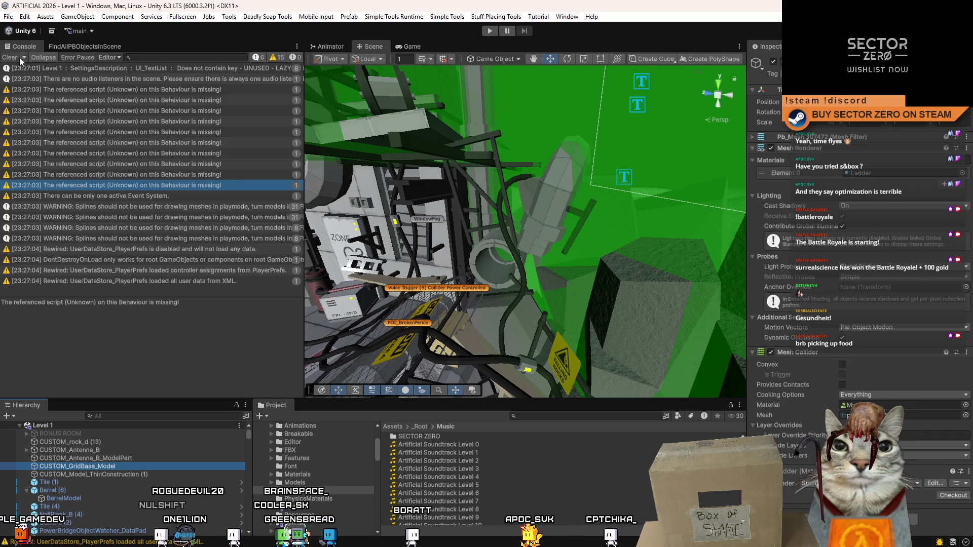
{"action": "left_click", "coordinate": [10, 57]}
Step: Orbit the Scene view, then bring up the ARTIFICIAL JUN 2026 Notion notes page
{"action": "left_click_drag", "start_coordinate": [241, 282], "coordinate": [101, 395]}
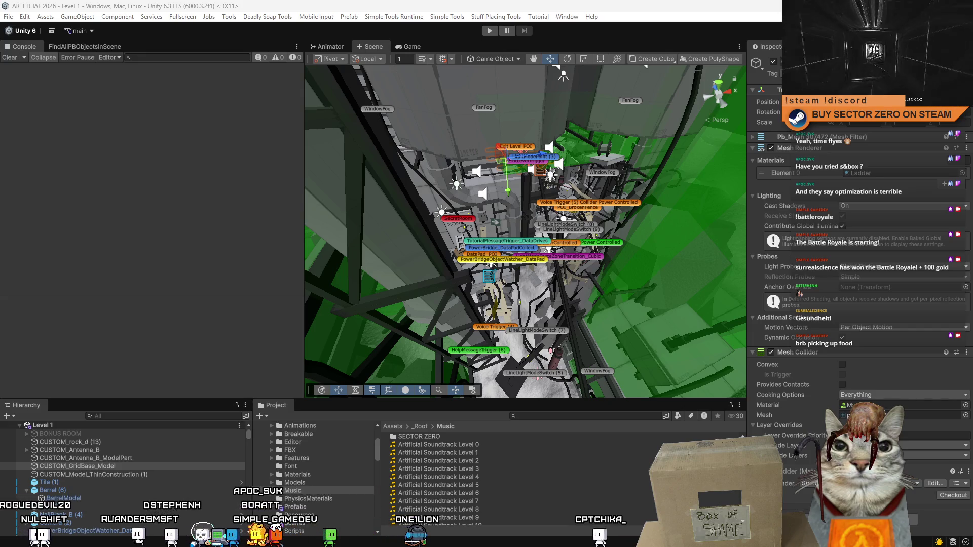
{"action": "key", "text": "alt+Tab"}
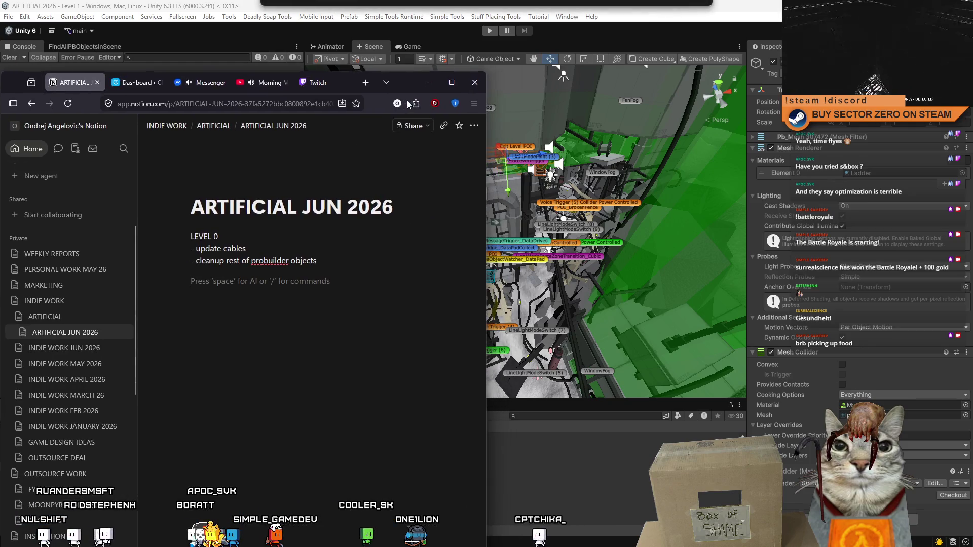
Step: Write a LEVEL 1 heading with its to-do bullets: update cables, clean up ProBuilder and CUSTOM_ objects
{"action": "type", "text": "LEVEL 1"}
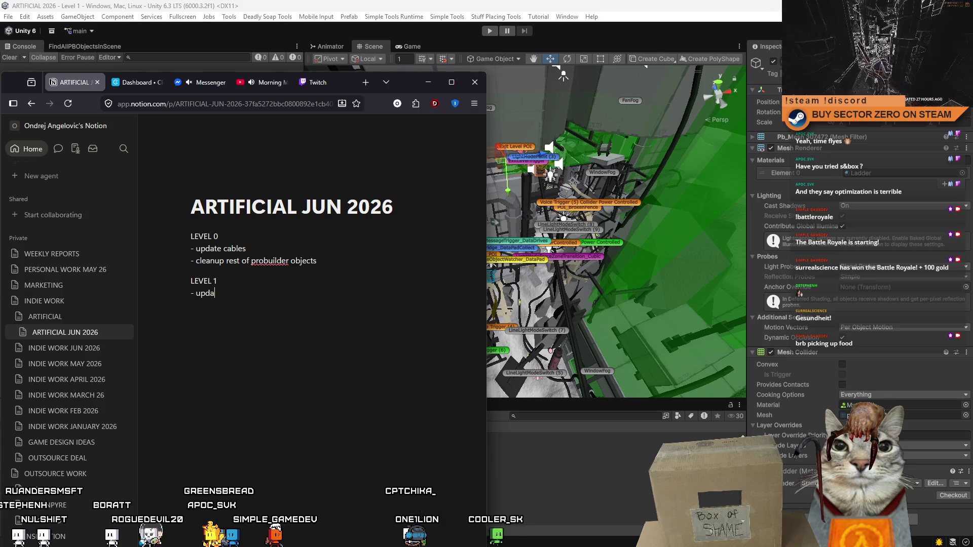
{"action": "type", "text": "es"}
{"action": "key", "text": "Return"}
{"action": "type", "text": "-"}
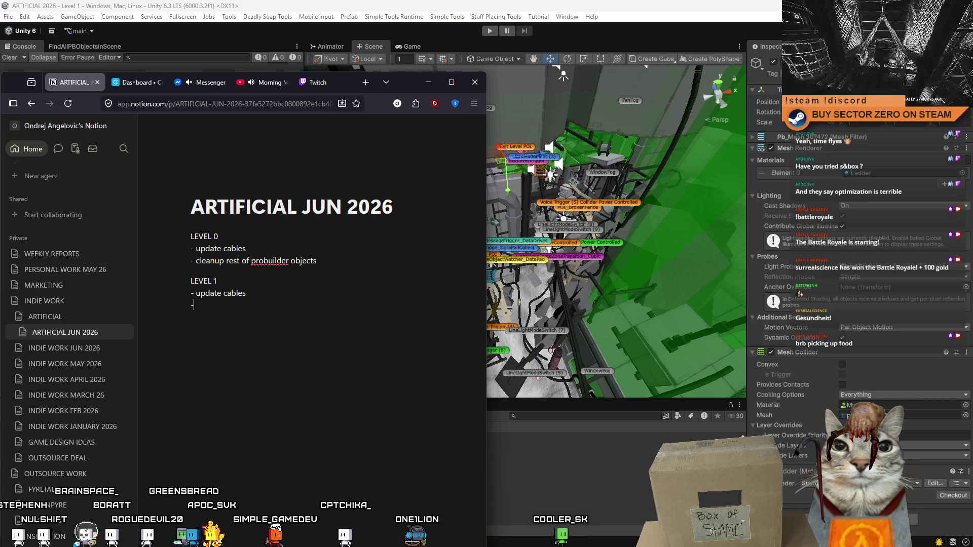
{"action": "type", "text": " cleanup"}
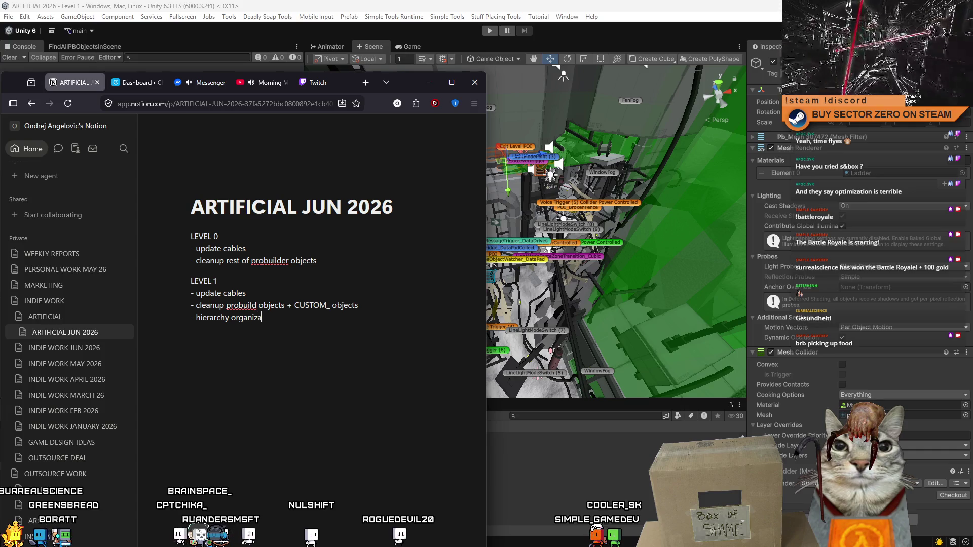
Step: Copy the 'hierarchy organization' item under LEVEL 0 too, then minimise the browser
{"action": "left_click", "coordinate": [419, 262]}
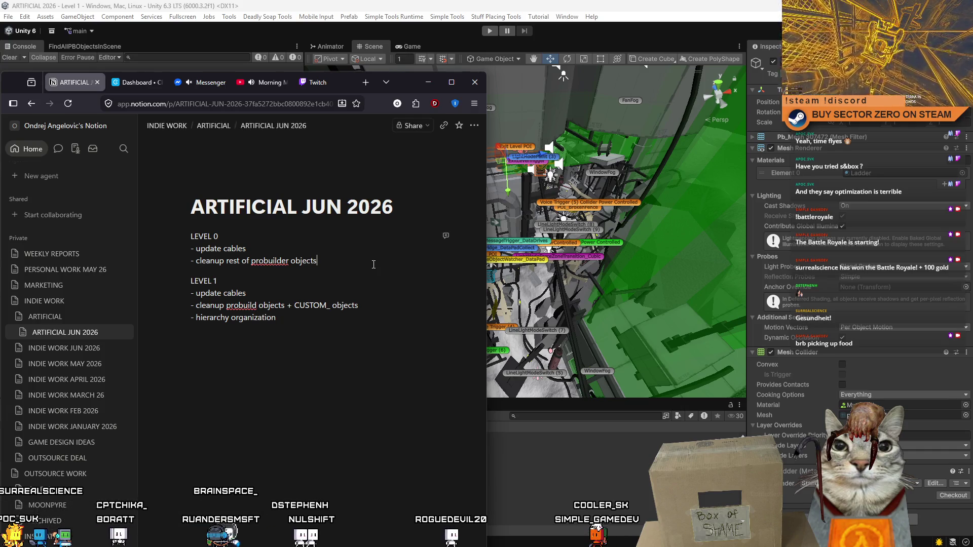
{"action": "key", "text": "Return"}
{"action": "mouse_move", "coordinate": [313, 334]}
{"action": "left_mouse_down"}
{"action": "mouse_move", "coordinate": [284, 213]}
{"action": "mouse_move", "coordinate": [191, 332]}
{"action": "left_mouse_up"}
{"action": "right_click", "coordinate": [284, 340]}
{"action": "left_click", "coordinate": [359, 266]}
{"action": "key", "text": "Return"}
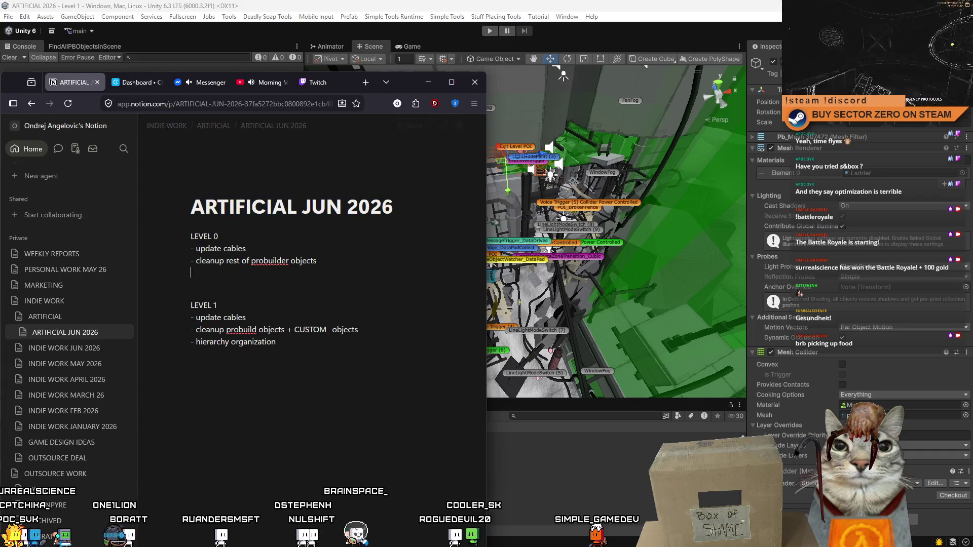
{"action": "key", "text": "ctrl+v"}
{"action": "left_click", "coordinate": [428, 82]}
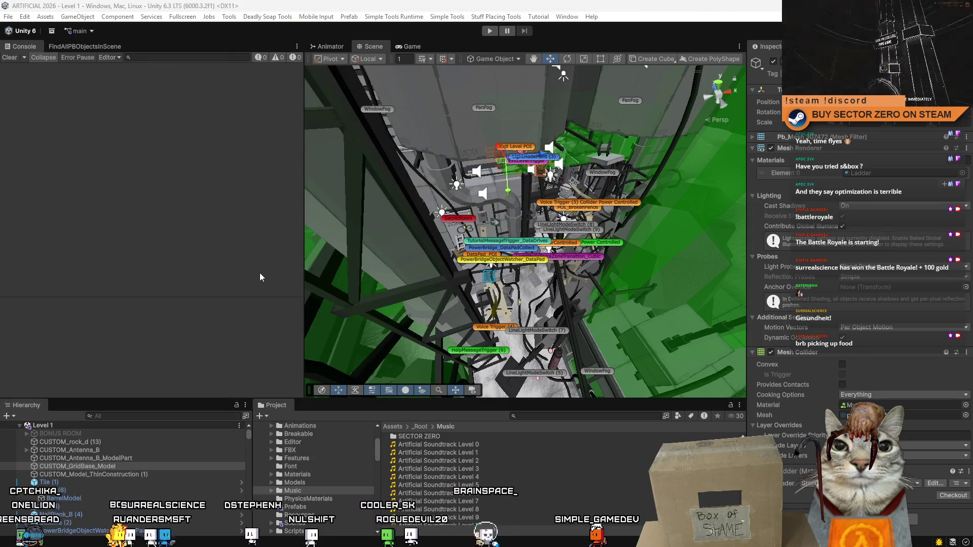
Step: Select CUSTOM_Antenna_B_ModelPart, switch to the Game view and start playing Level 1
{"action": "left_click_drag", "start_coordinate": [339, 284], "coordinate": [494, 295]}
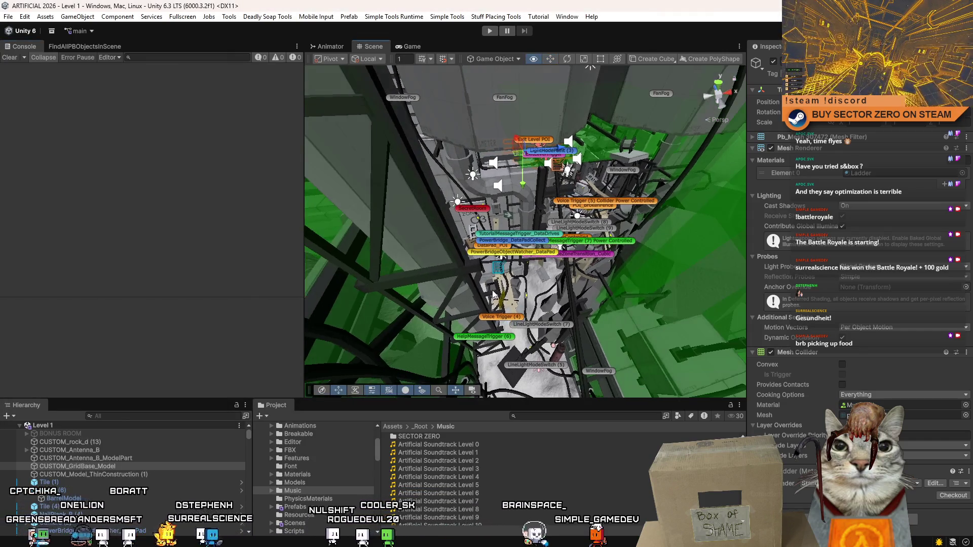
{"action": "left_click", "coordinate": [207, 456]}
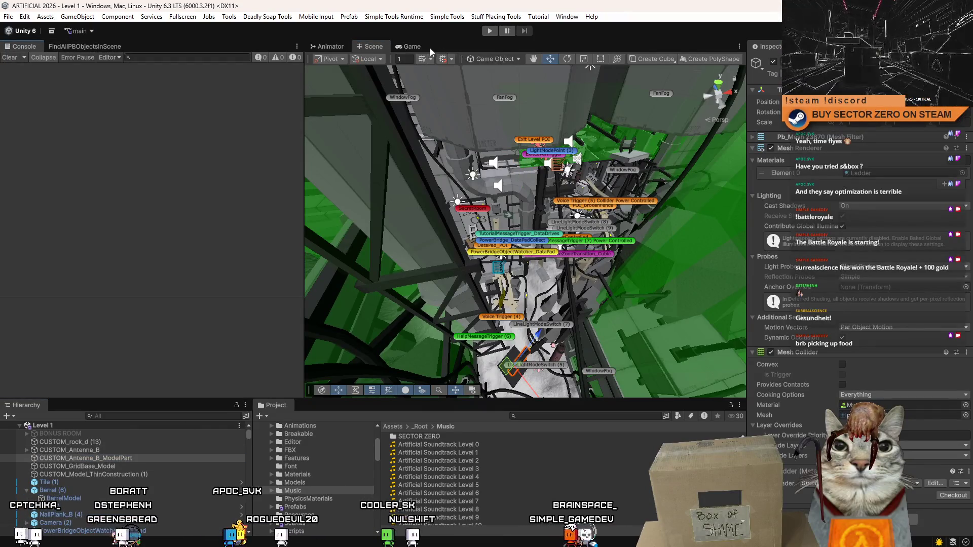
{"action": "left_click", "coordinate": [425, 44]}
{"action": "left_click", "coordinate": [489, 31]}
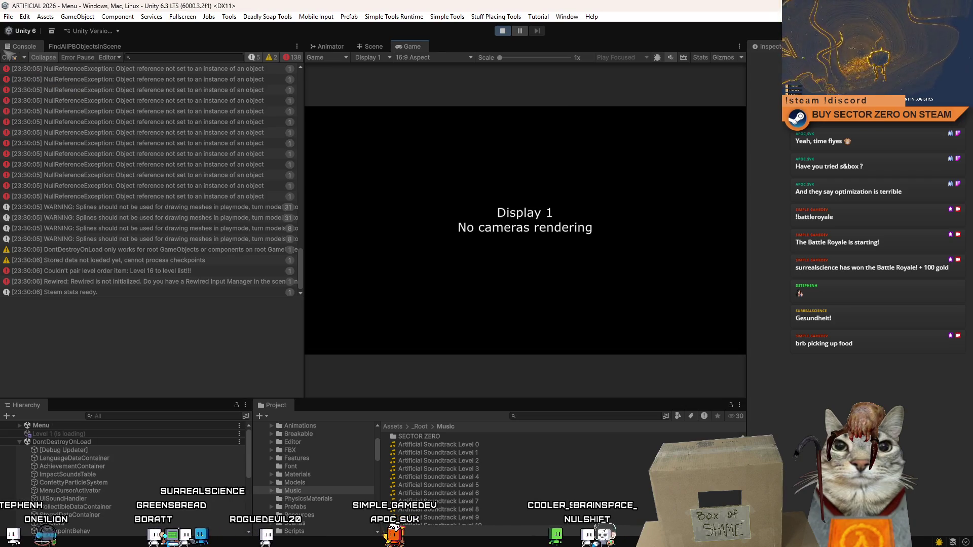
Step: Clear the console, widen the Game view and maximise it to fill the editor
{"action": "left_click", "coordinate": [10, 57]}
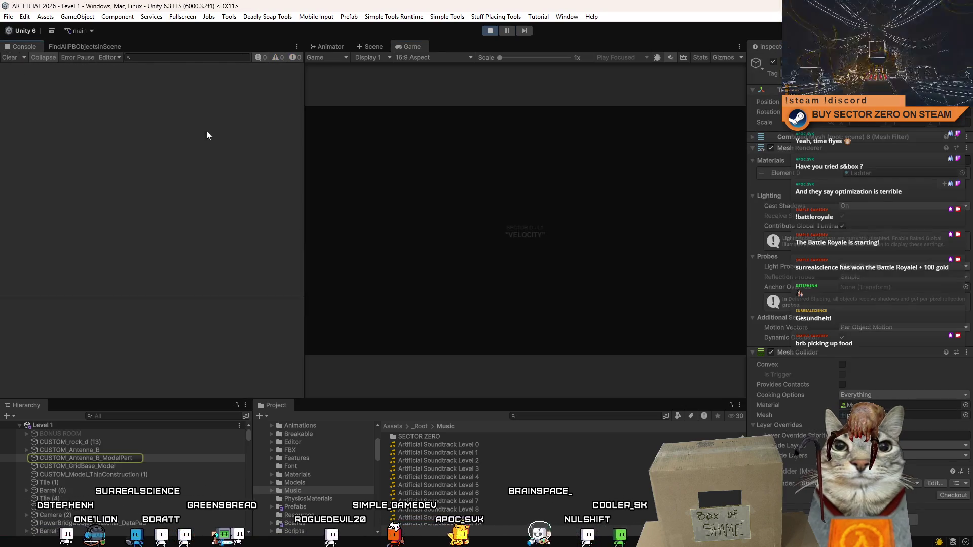
{"action": "left_click_drag", "start_coordinate": [303, 154], "coordinate": [183, 168]}
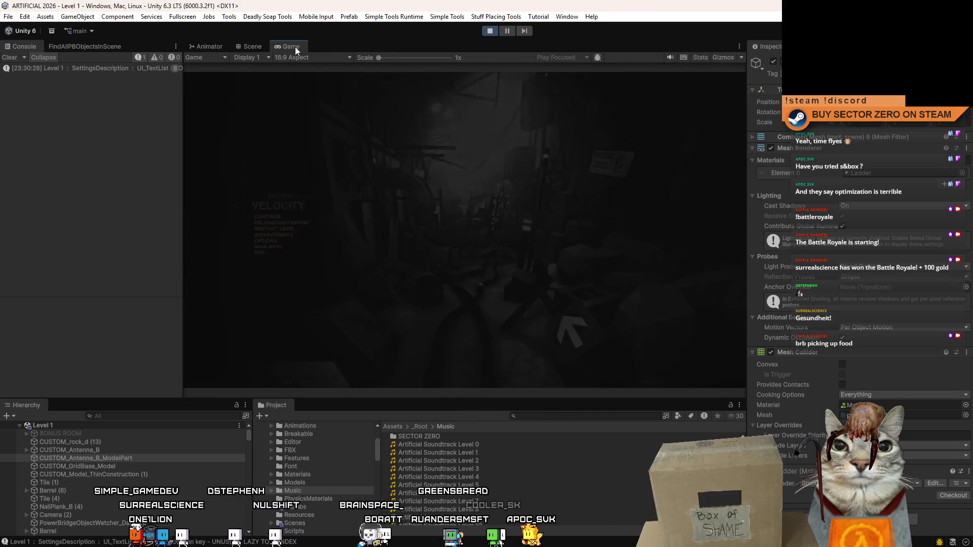
{"action": "double_click", "coordinate": [295, 47]}
Step: Walk down the Level 1 corridor past the heat pipe and debris to the wire fence
{"action": "key", "text": "w"}
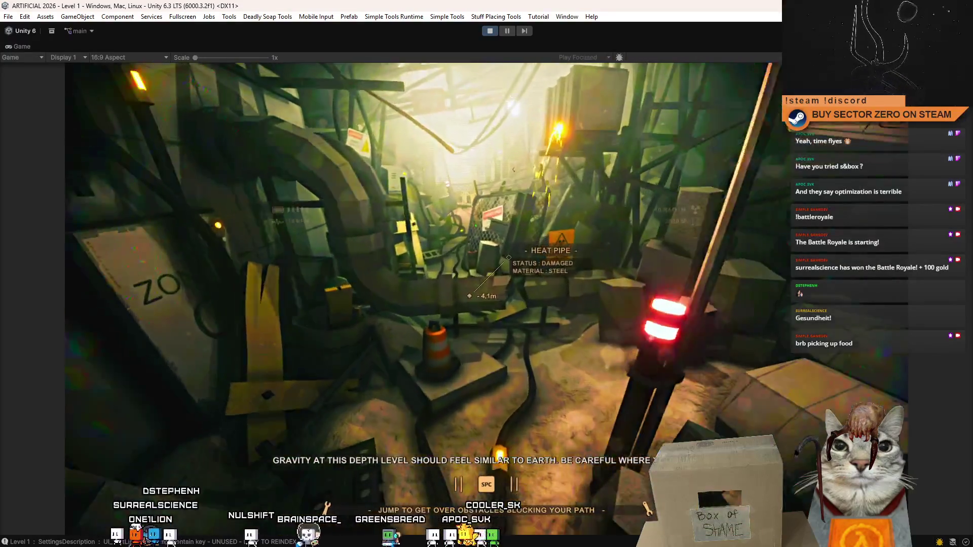
{"action": "key", "text": "w"}
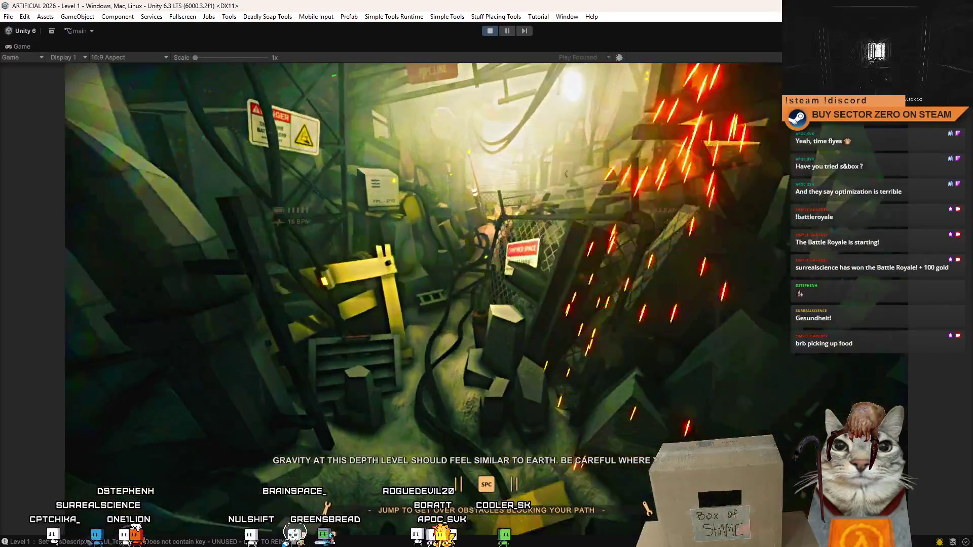
{"action": "key", "text": "w"}
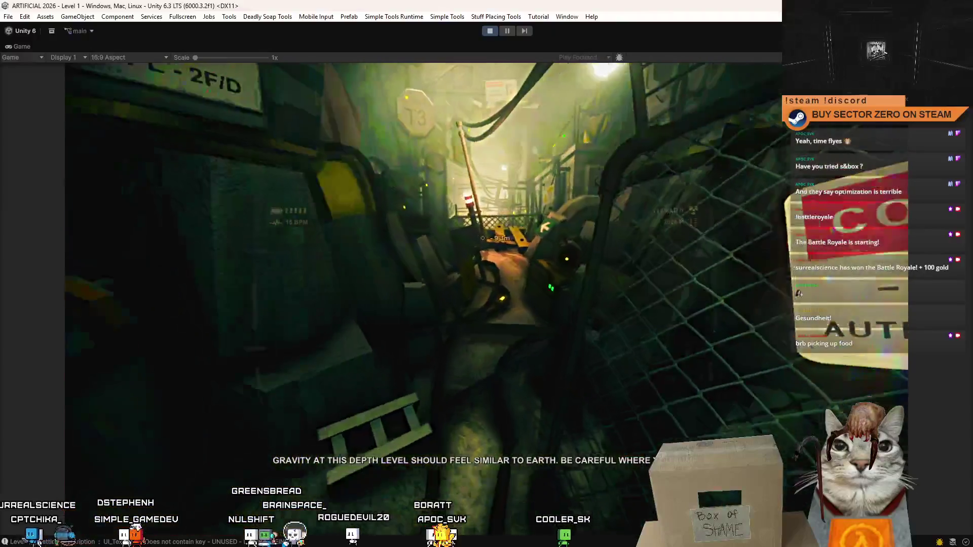
{"action": "key", "text": "w"}
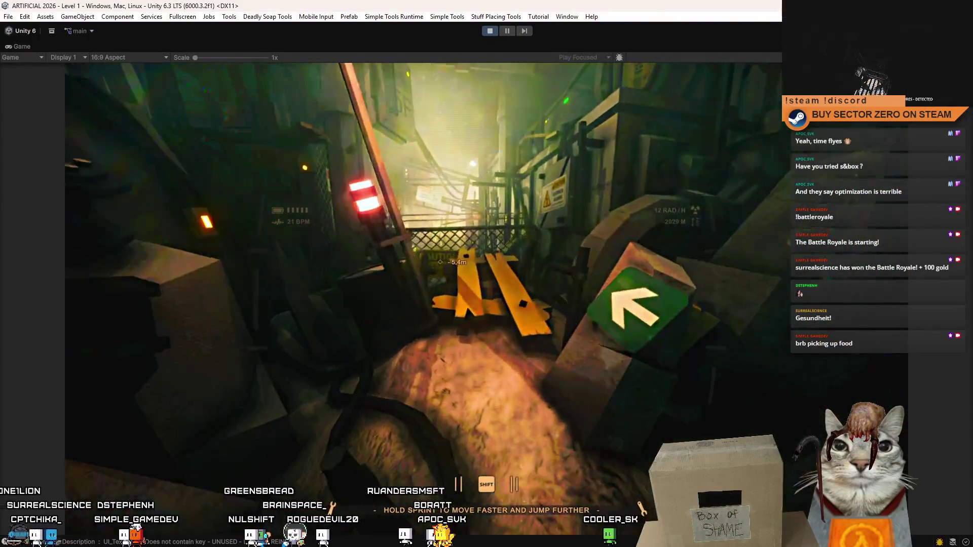
{"action": "key", "text": "w"}
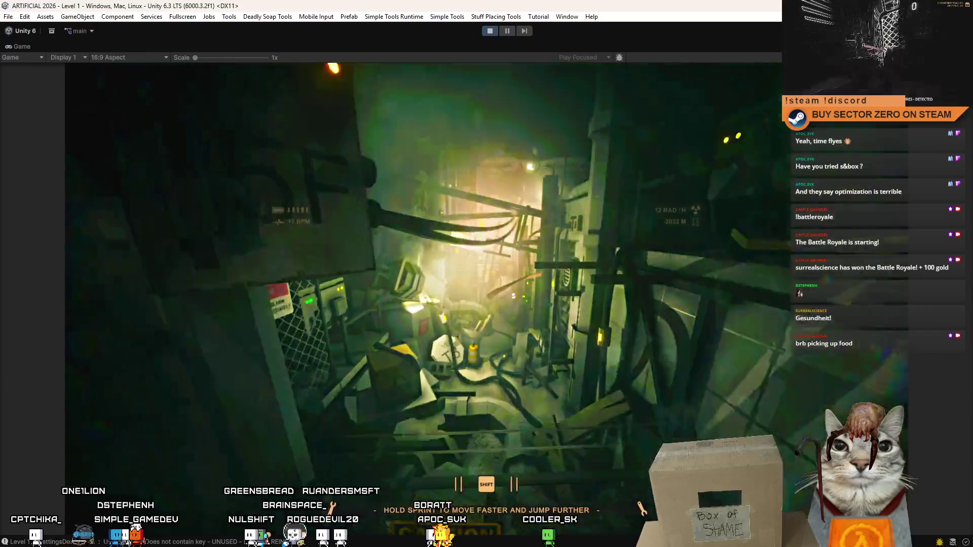
{"action": "key", "text": "w"}
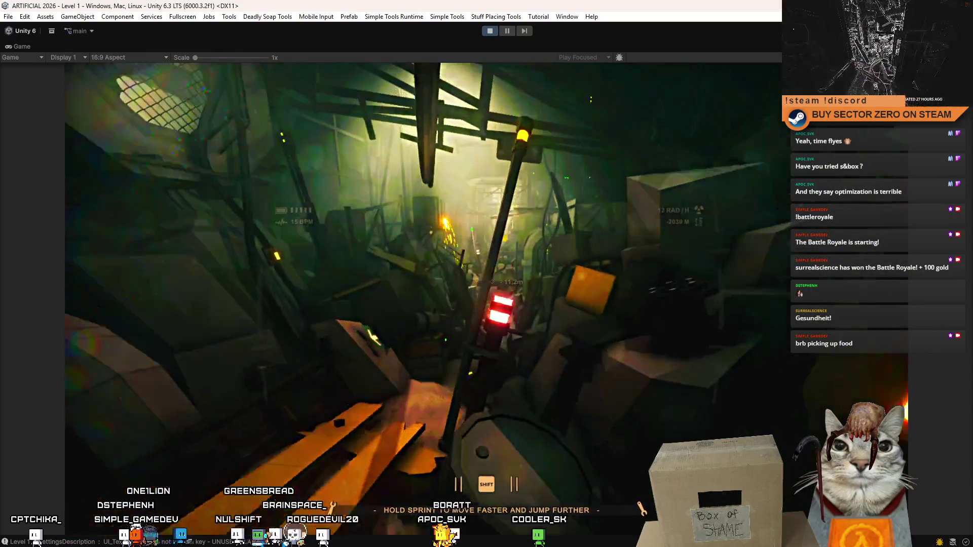
{"action": "key", "text": "w"}
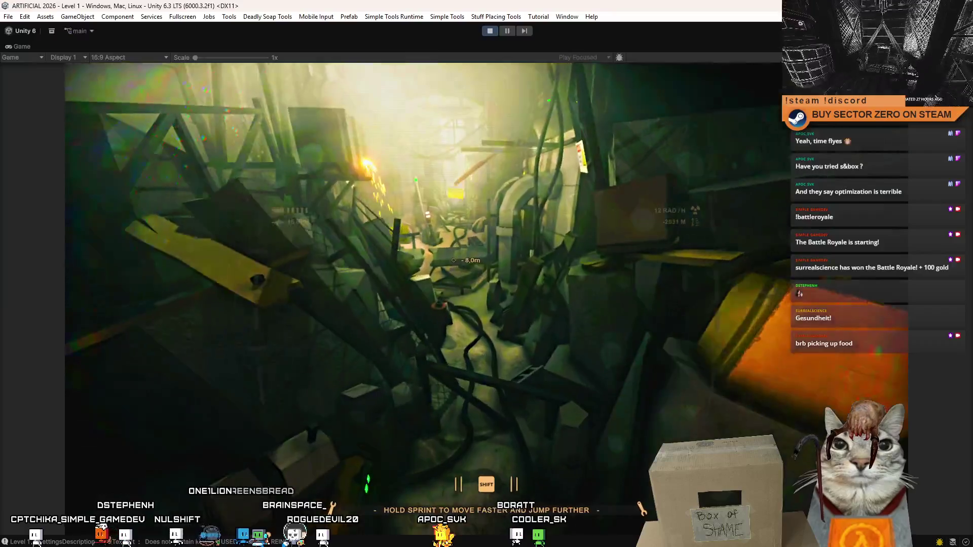
{"action": "key", "text": "w"}
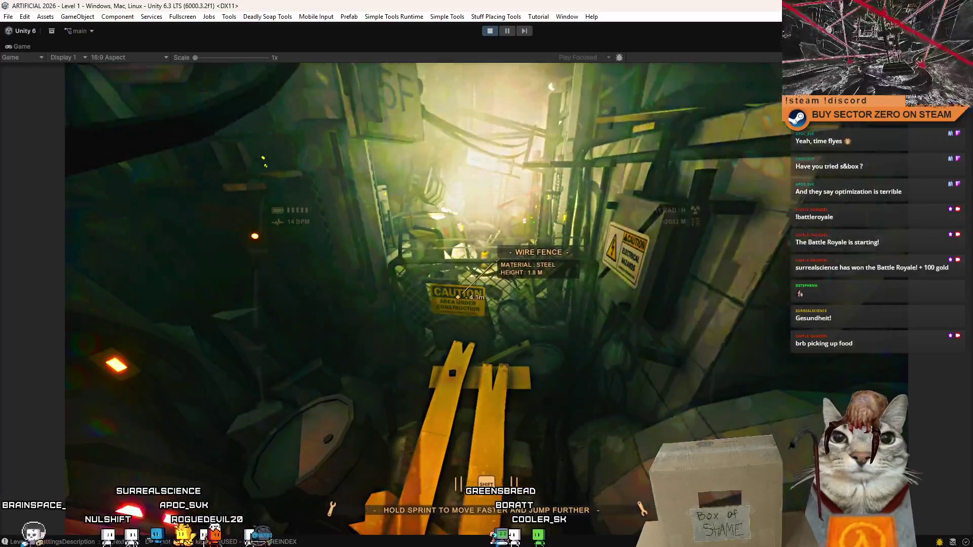
Step: Continue past the DANGER sign into the lit room and pick up the data drive
{"action": "key", "text": "w"}
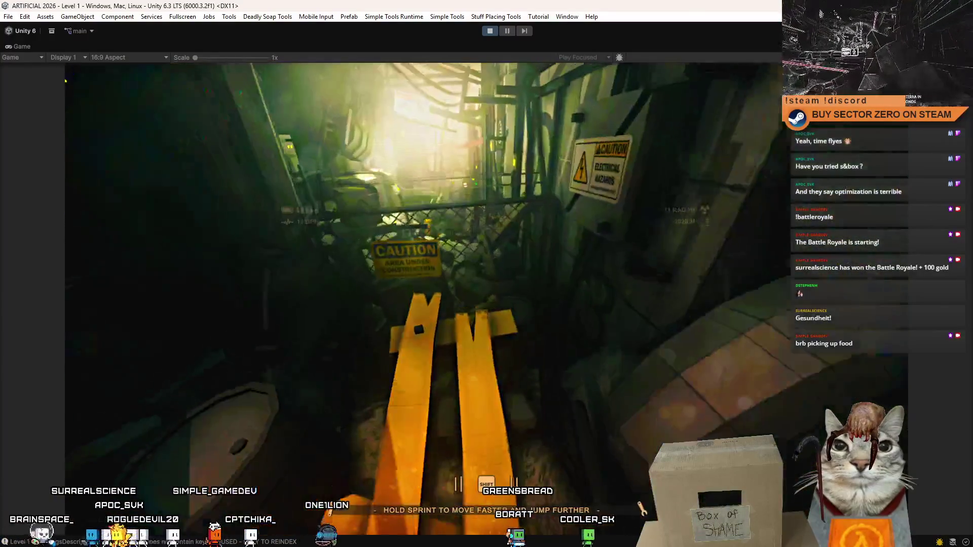
{"action": "key", "text": "w"}
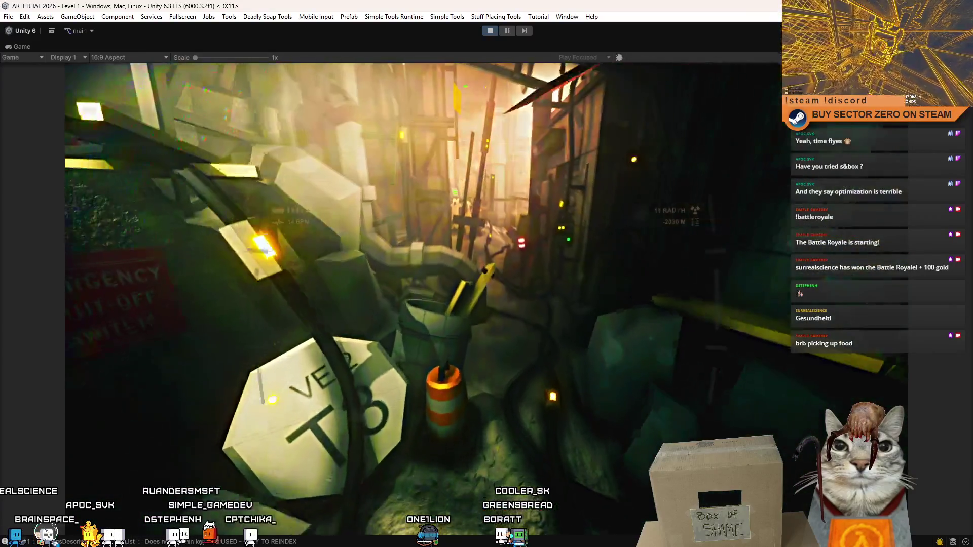
{"action": "key", "text": "w"}
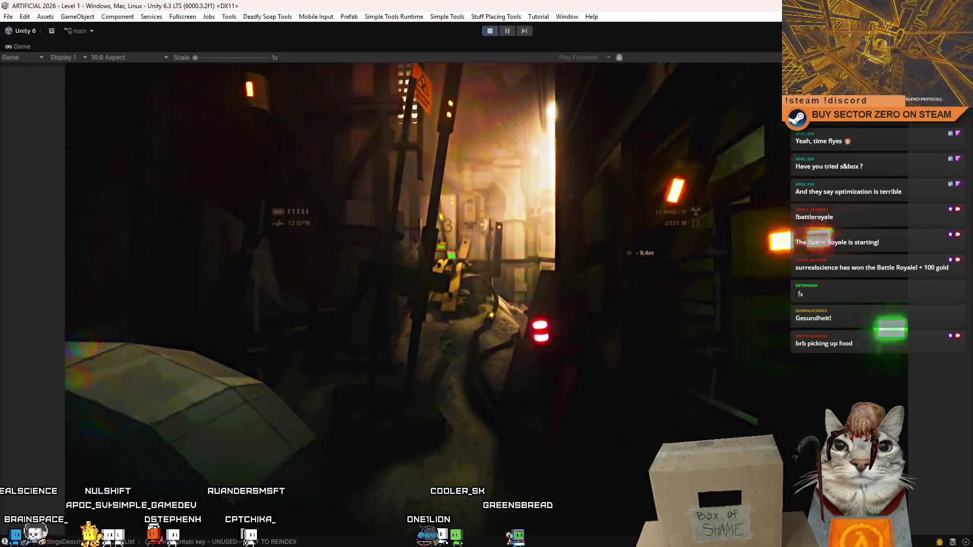
{"action": "key", "text": "w"}
{"action": "key", "text": "w"}
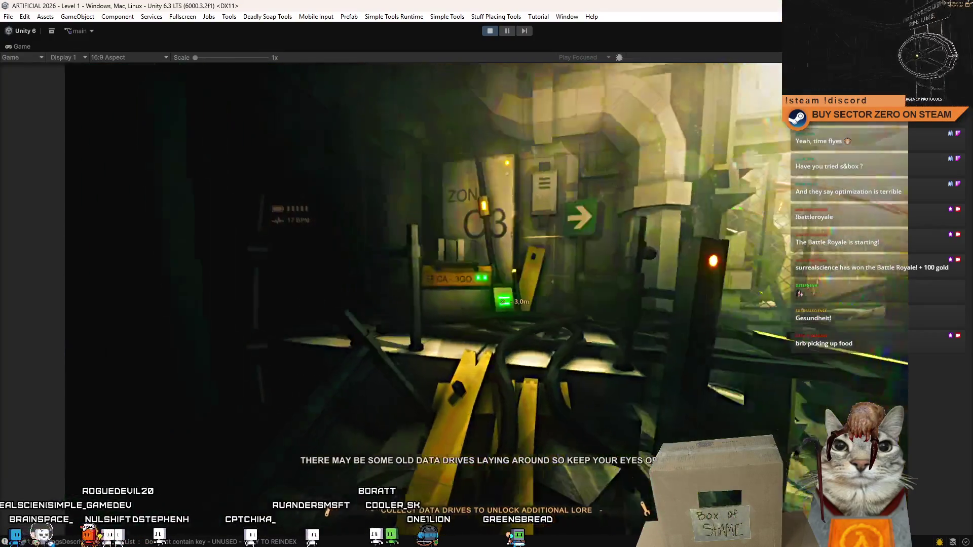
{"action": "key", "text": "w"}
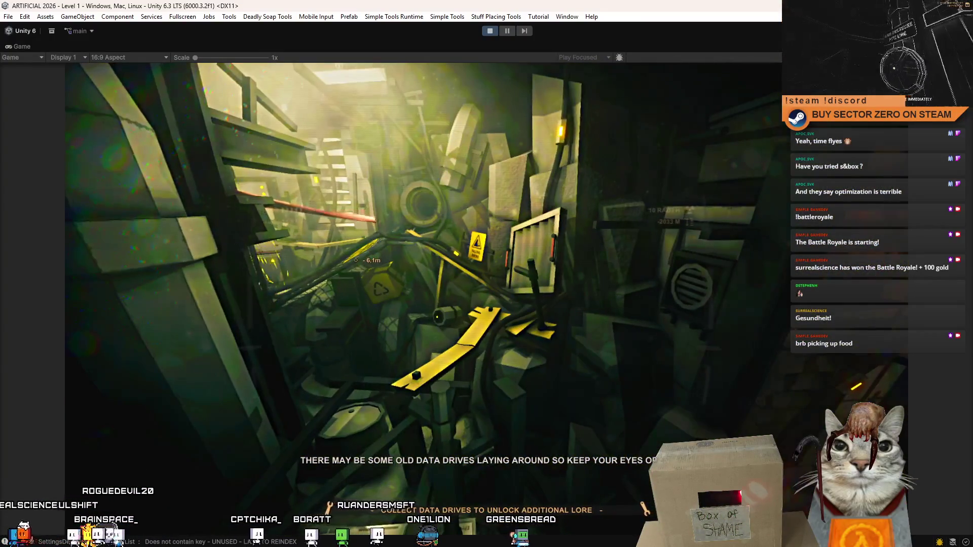
{"action": "key", "text": "w"}
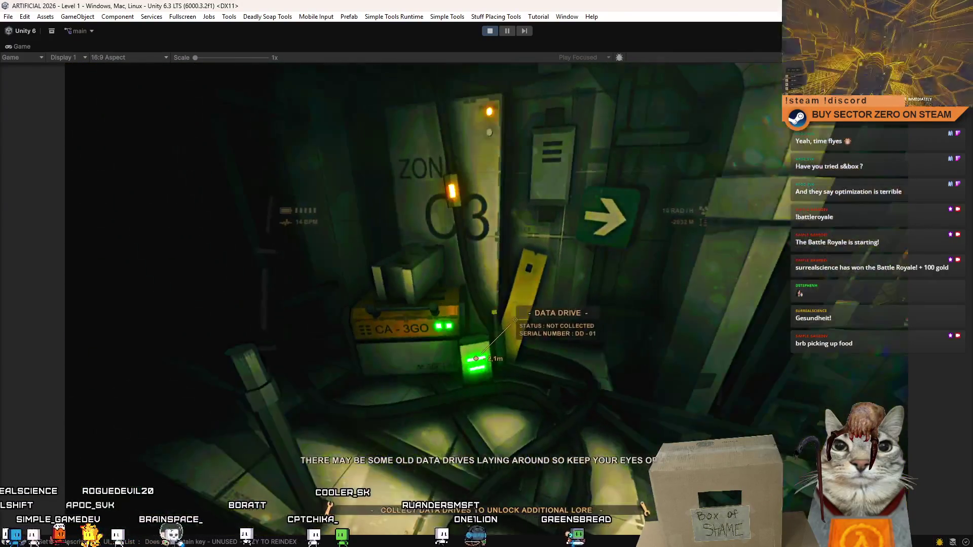
{"action": "key", "text": "e"}
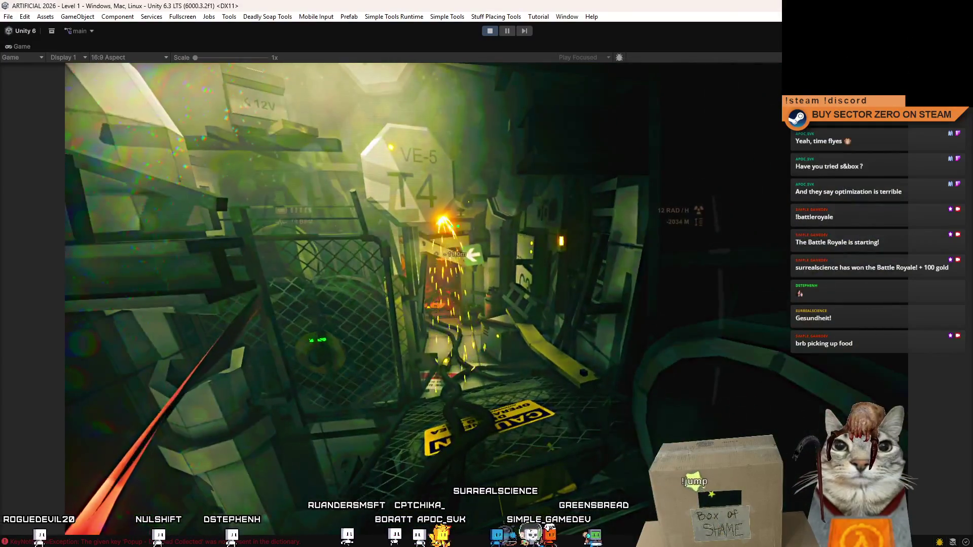
Step: Toggle the Game view fullscreen with F10, then return to the normal editor layout
{"action": "key", "text": "F10"}
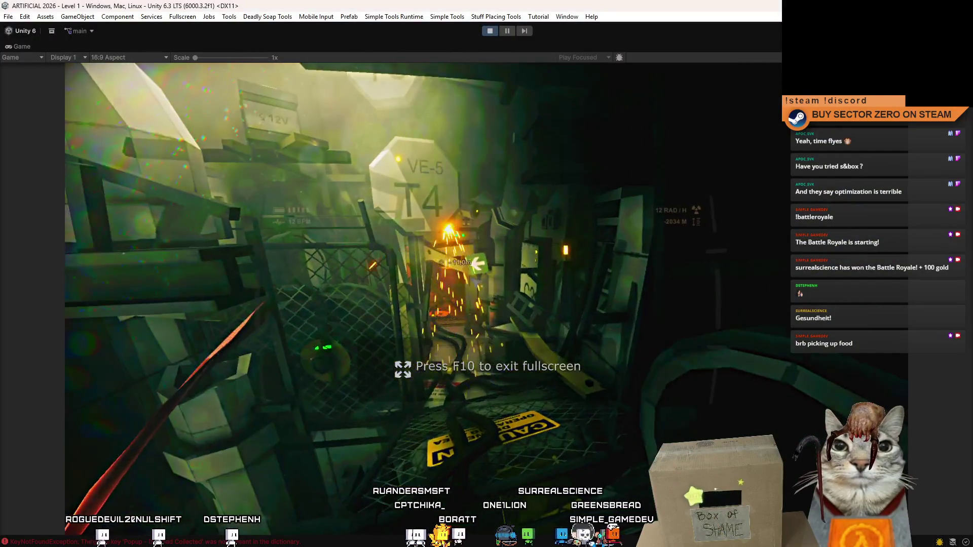
{"action": "key", "text": "Escape"}
{"action": "key", "text": "Escape"}
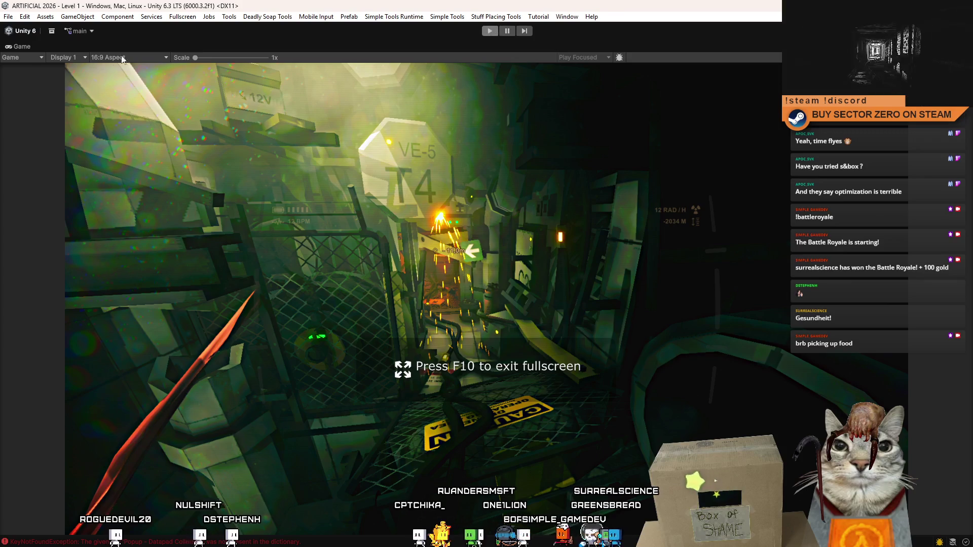
{"action": "key", "text": "F10"}
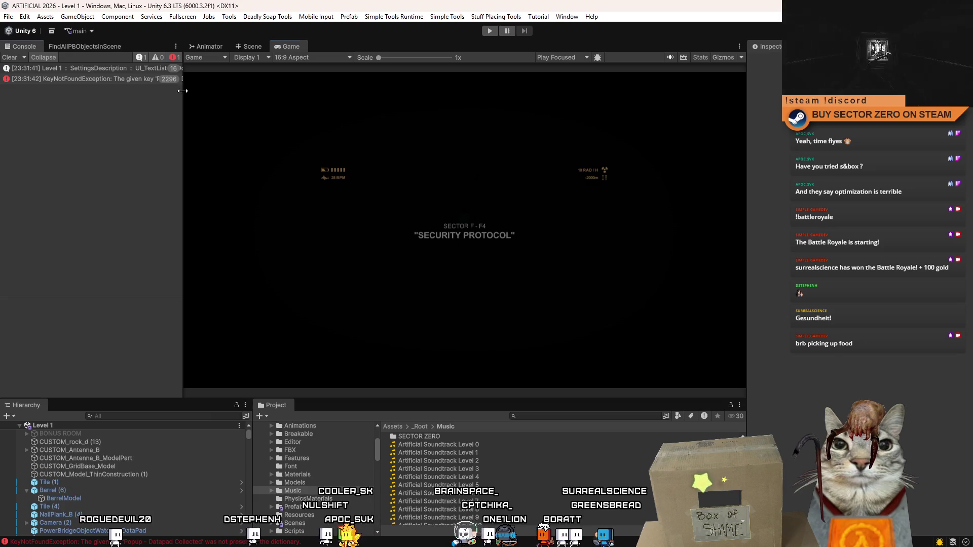
Step: Widen the Console and show the KeyNotFoundException stack trace for the missing Datapad Collected key
{"action": "mouse_move", "coordinate": [182, 91]}
{"action": "left_mouse_down"}
{"action": "mouse_move", "coordinate": [373, 94]}
{"action": "mouse_move", "coordinate": [239, 91]}
{"action": "left_mouse_up"}
{"action": "left_click", "coordinate": [174, 78]}
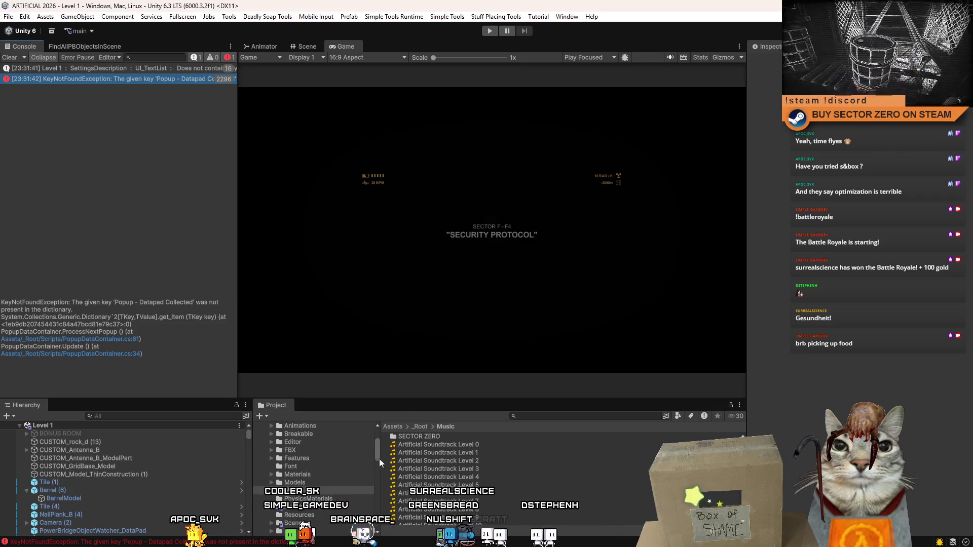
{"action": "key", "text": "alt+Tab"}
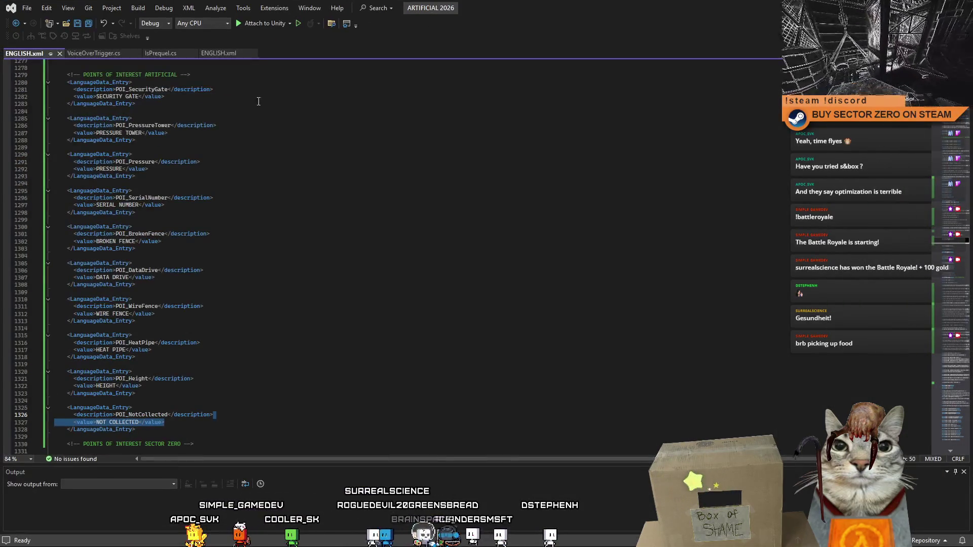
Step: Copy the four Popup message entries from the second ENGLISH.xml
{"action": "left_click", "coordinate": [219, 53]}
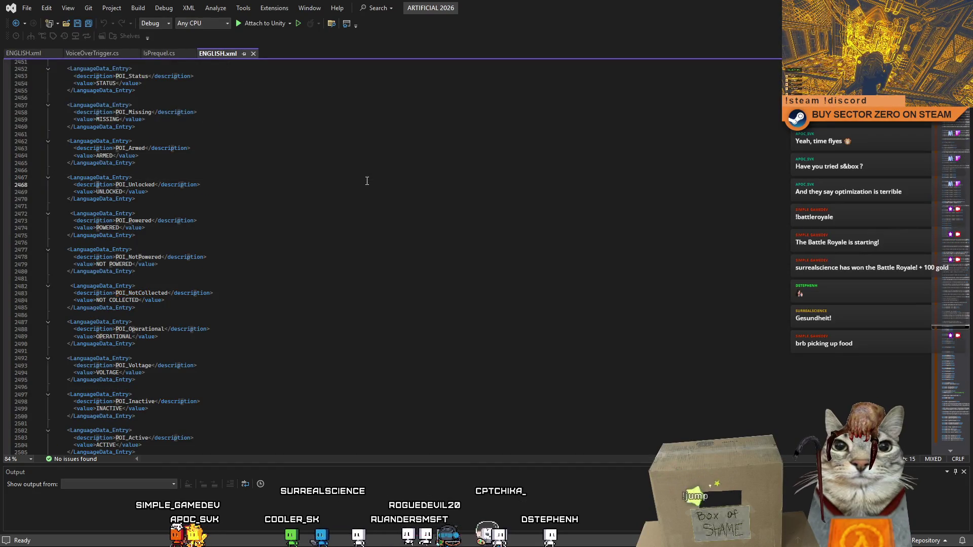
{"action": "key", "text": "F3"}
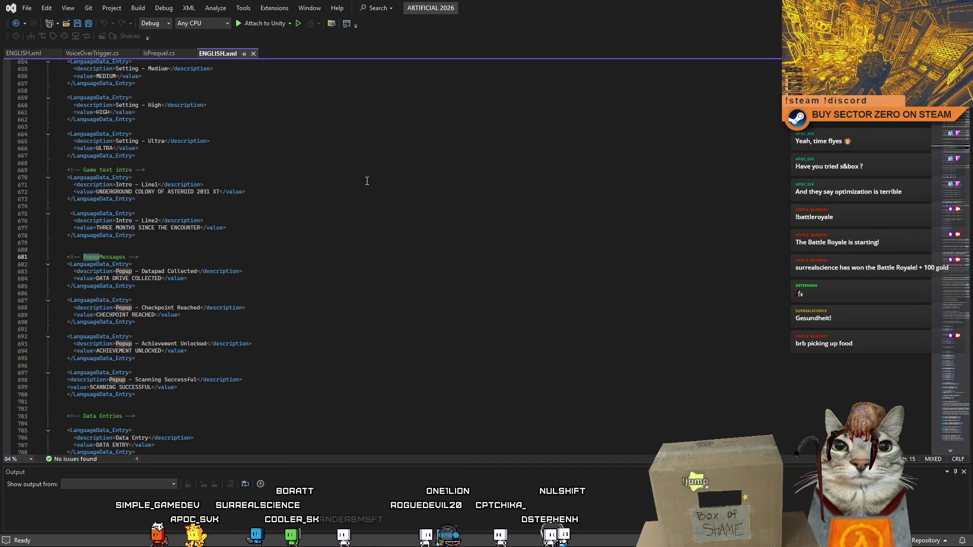
{"action": "left_click", "coordinate": [176, 256]}
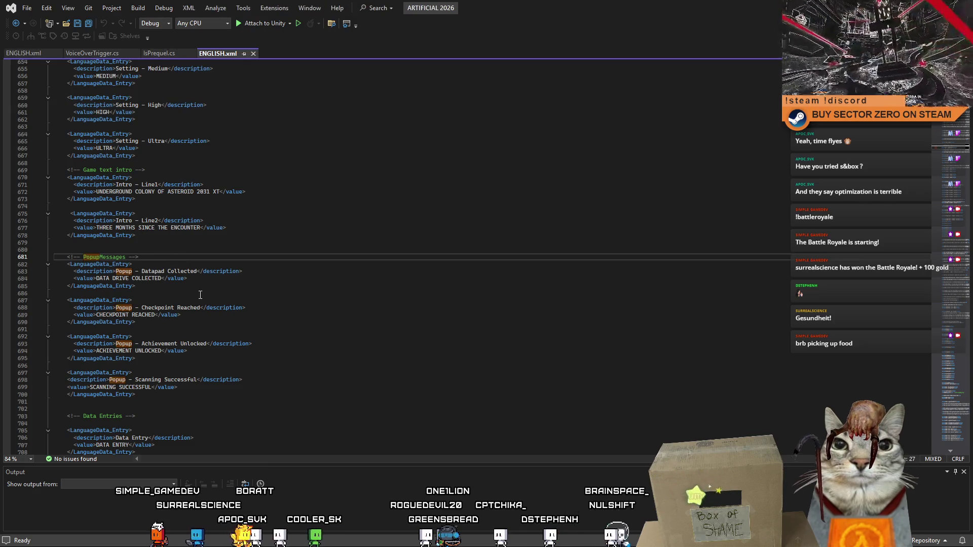
{"action": "left_click_drag", "start_coordinate": [150, 288], "coordinate": [54, 264]}
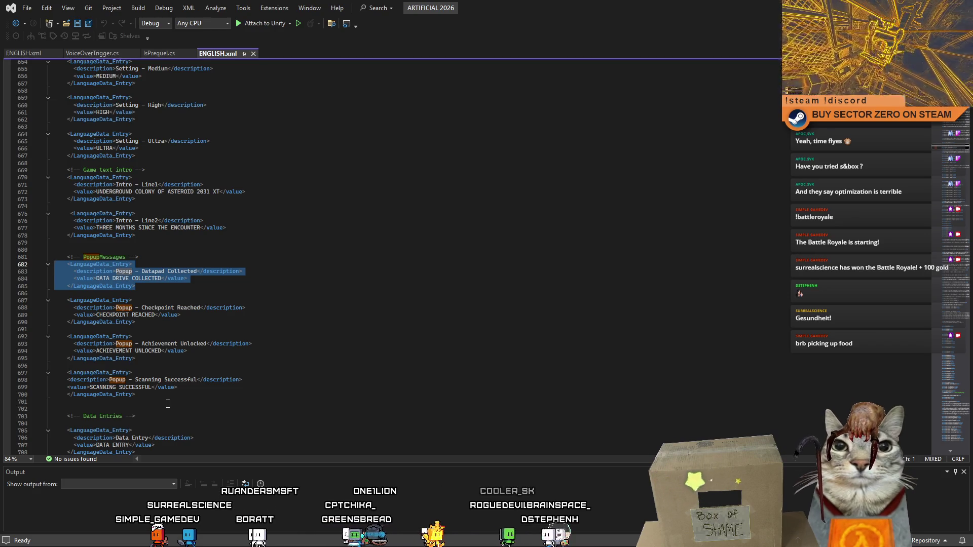
{"action": "mouse_move", "coordinate": [136, 395]}
{"action": "left_mouse_down"}
{"action": "mouse_move", "coordinate": [127, 395]}
{"action": "mouse_move", "coordinate": [91, 300]}
{"action": "mouse_move", "coordinate": [54, 264]}
{"action": "left_mouse_up"}
{"action": "key", "text": "ctrl+c"}
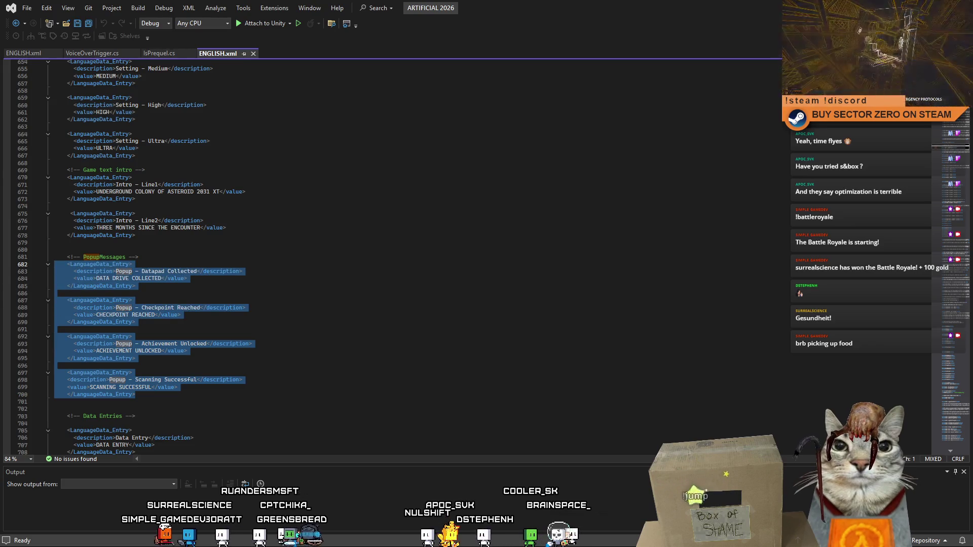
Step: Locate the Popup entries in the first ENGLISH.xml, placing the caret after the Unicorn entry
{"action": "left_click", "coordinate": [20, 53]}
{"action": "left_click", "coordinate": [331, 184]}
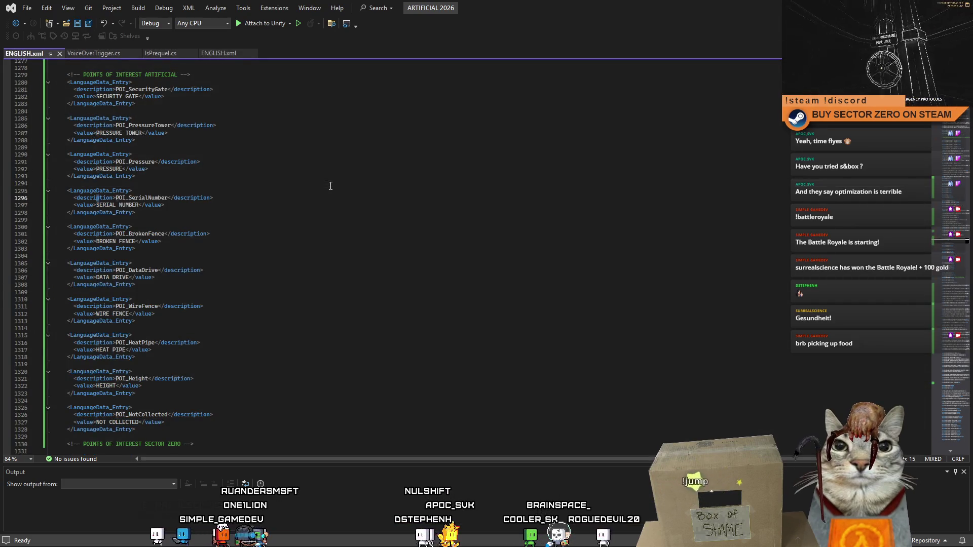
{"action": "key", "text": "ctrl+minus"}
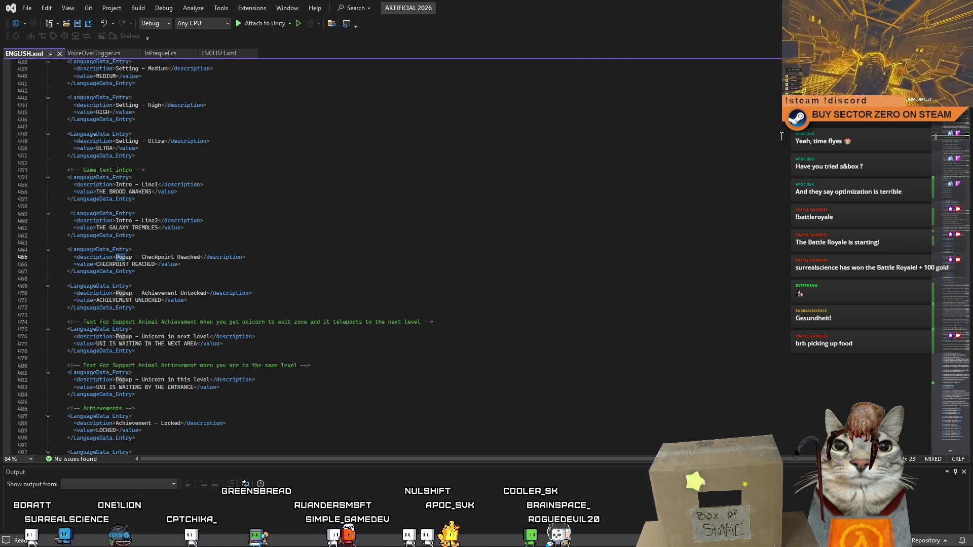
{"action": "scroll", "coordinate": [233, 206], "scroll_direction": "down", "scroll_amount": 5}
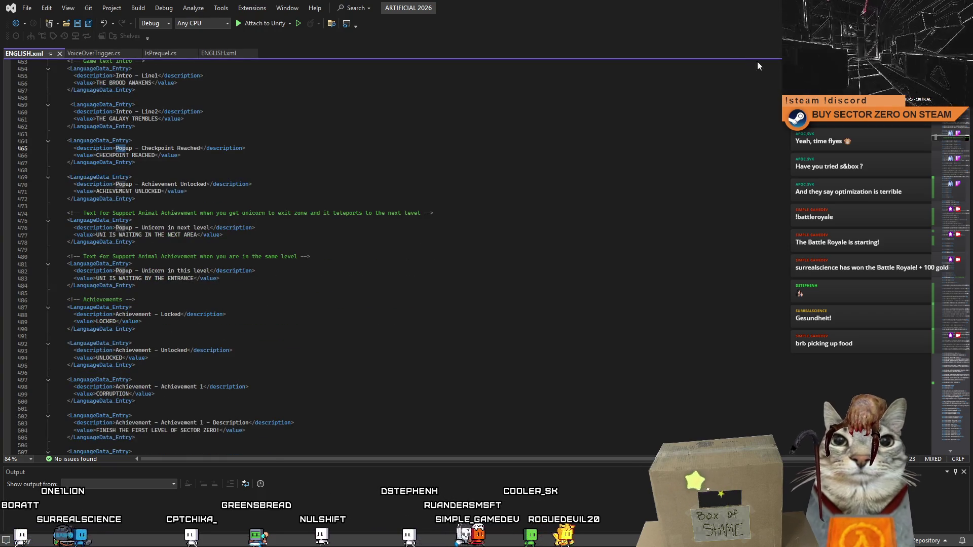
{"action": "key", "text": "F3"}
{"action": "key", "text": "F3"}
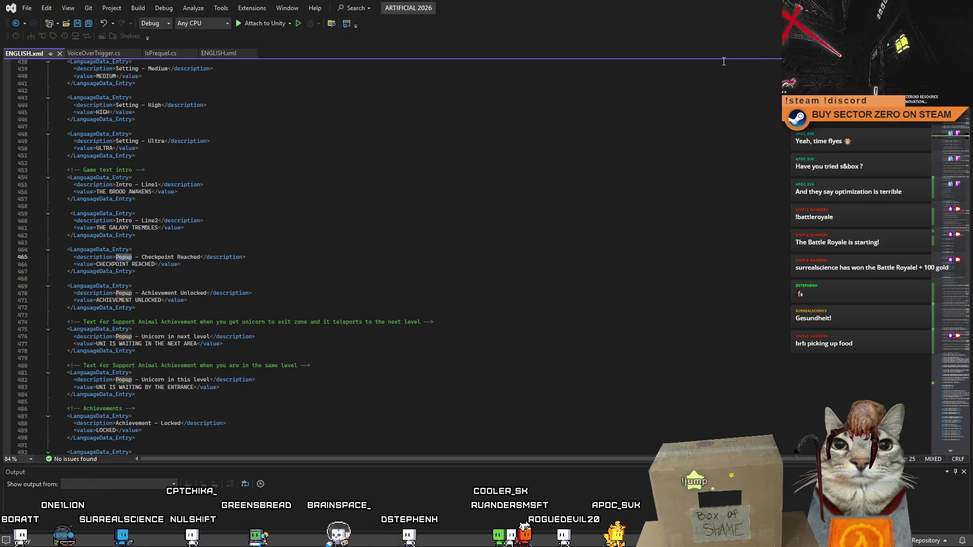
{"action": "scroll", "coordinate": [182, 238], "scroll_direction": "down", "scroll_amount": 2}
{"action": "scroll", "coordinate": [181, 239], "scroll_direction": "down", "scroll_amount": 1}
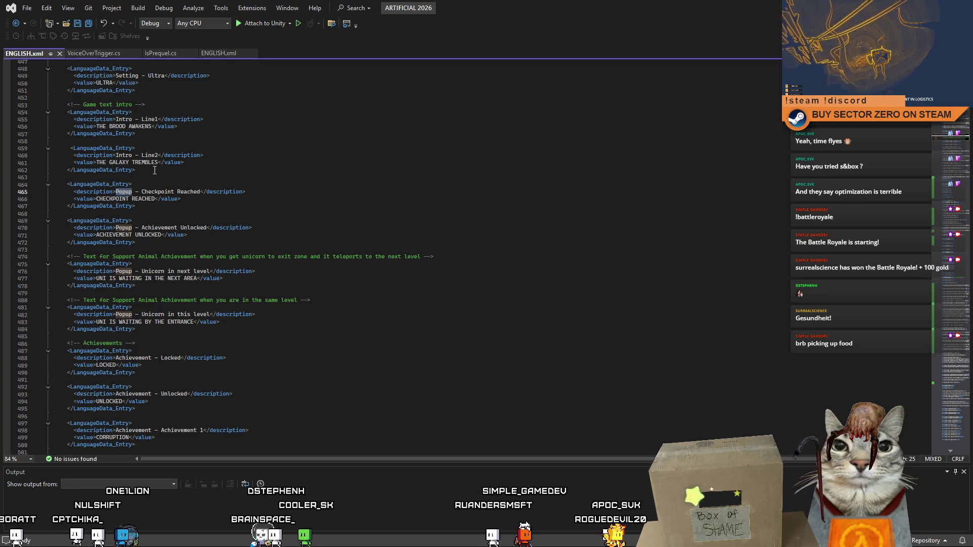
{"action": "scroll", "coordinate": [206, 278], "scroll_direction": "down", "scroll_amount": 1}
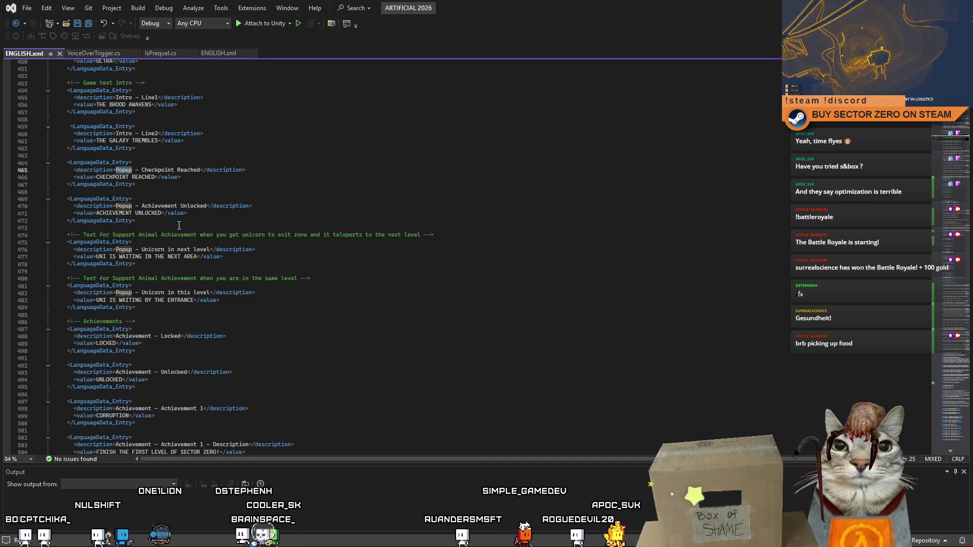
{"action": "left_click", "coordinate": [193, 307]}
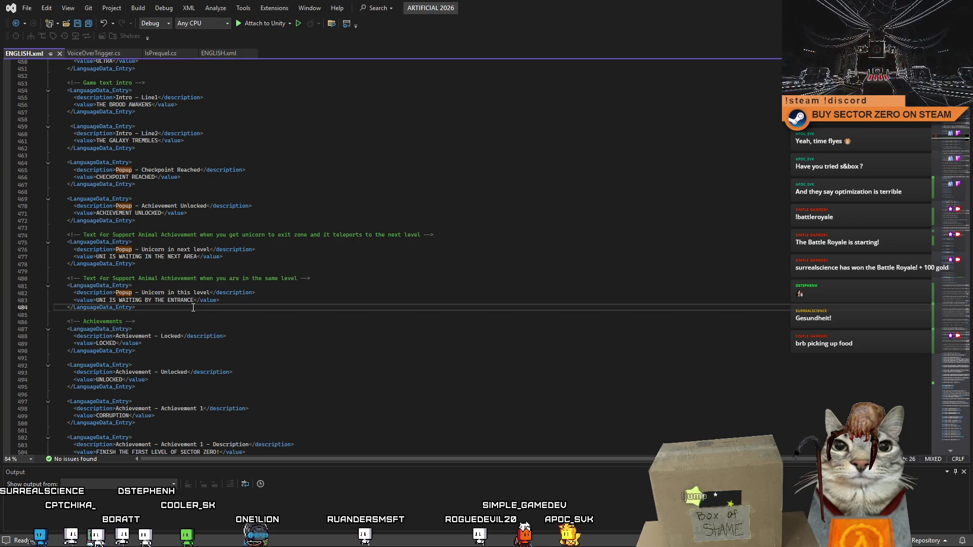
Step: Paste the four Popup entries and delete the duplicate Checkpoint and Achievement entries
{"action": "key", "text": "Return"}
{"action": "key", "text": "Return"}
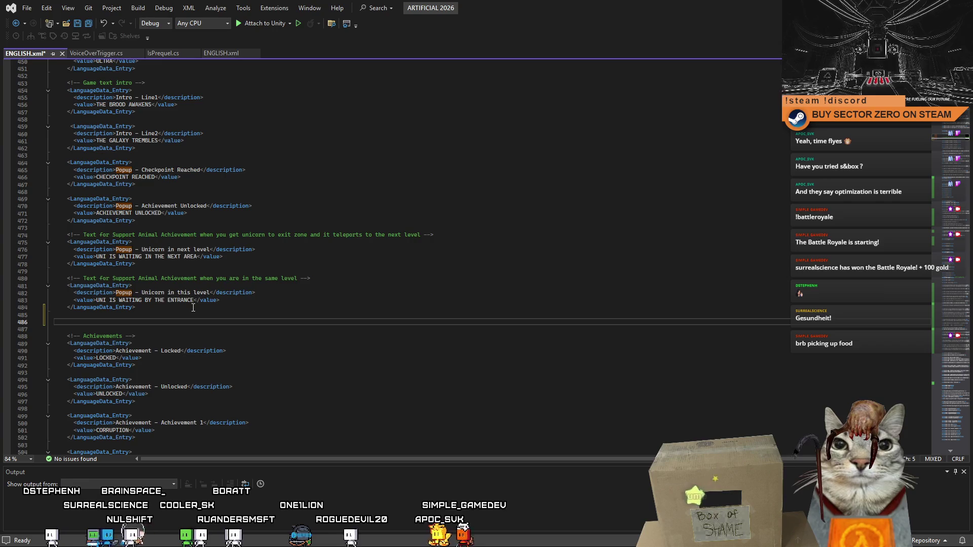
{"action": "key", "text": "ctrl+v"}
{"action": "scroll", "coordinate": [202, 309], "scroll_direction": "down", "scroll_amount": 3}
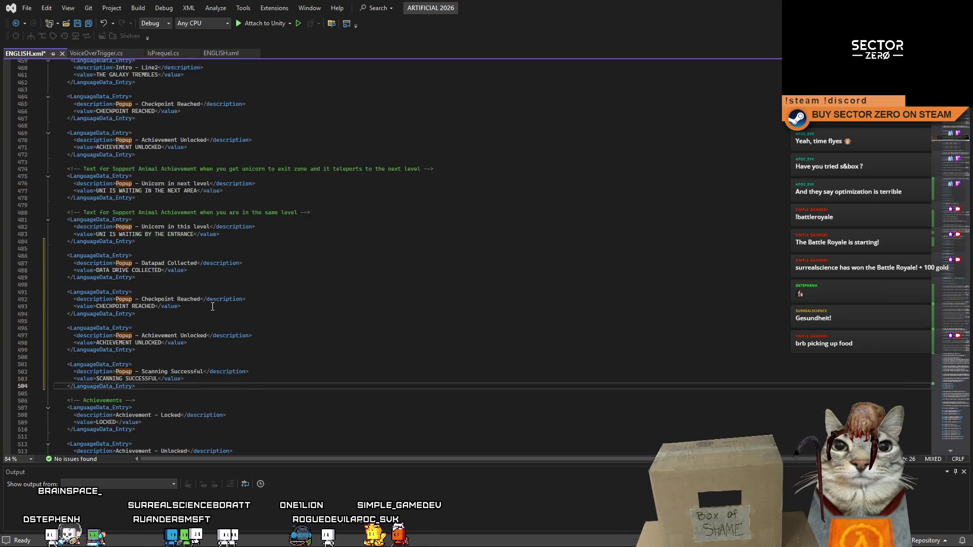
{"action": "mouse_move", "coordinate": [168, 357]}
{"action": "left_mouse_down"}
{"action": "mouse_move", "coordinate": [152, 330]}
{"action": "mouse_move", "coordinate": [84, 281]}
{"action": "left_mouse_up"}
{"action": "key", "text": "Delete"}
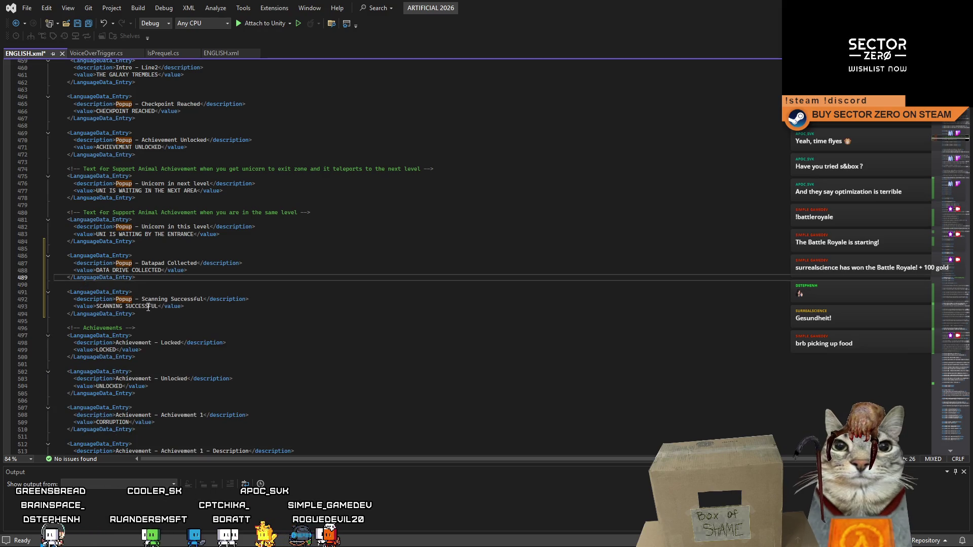
Step: Move the Datapad Collected and Scanning Successful entries into their own block
{"action": "mouse_move", "coordinate": [146, 312]}
{"action": "left_mouse_down"}
{"action": "mouse_move", "coordinate": [58, 256]}
{"action": "mouse_move", "coordinate": [59, 279]}
{"action": "mouse_move", "coordinate": [54, 204]}
{"action": "left_mouse_up"}
{"action": "key", "text": "ctrl+c"}
{"action": "scroll", "coordinate": [58, 274], "scroll_direction": "up", "scroll_amount": 5}
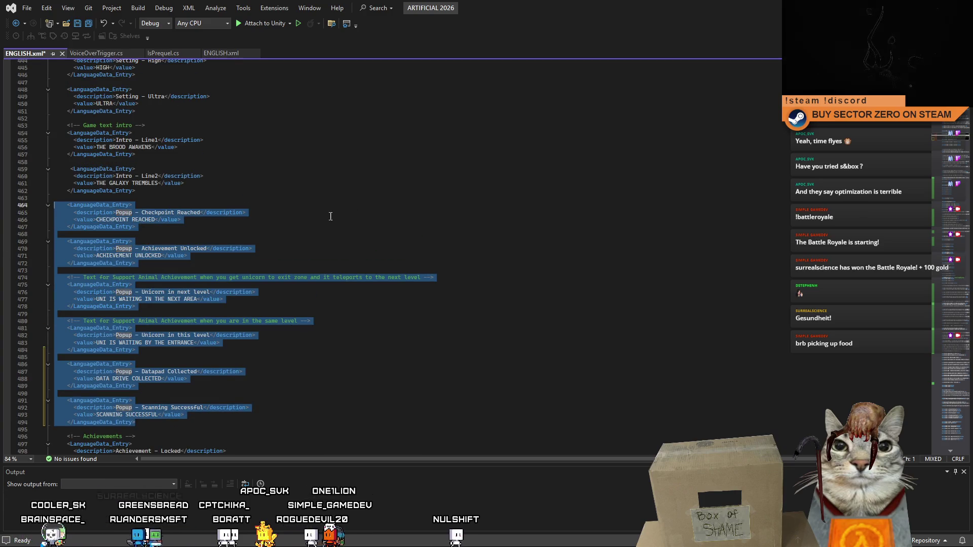
{"action": "key", "text": "Delete"}
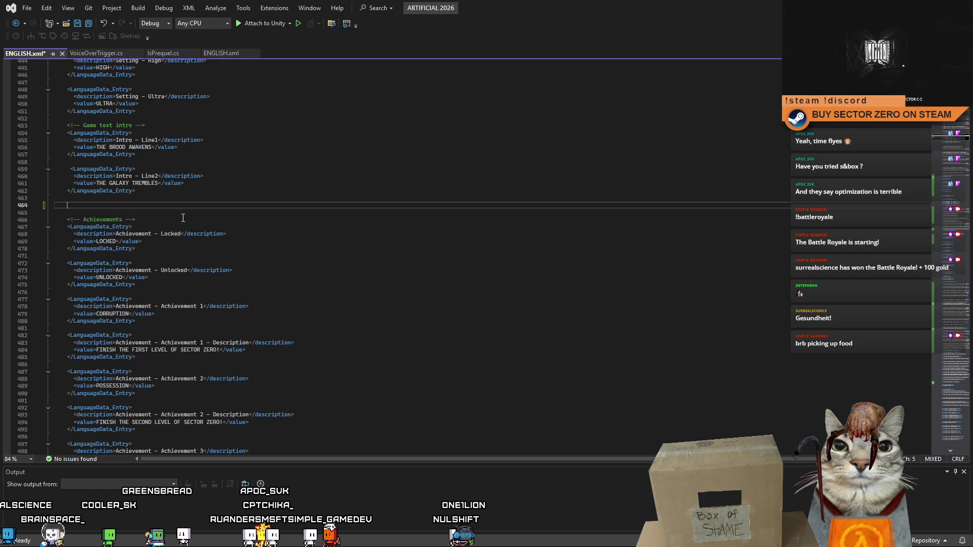
{"action": "key", "text": "Return"}
{"action": "key", "text": "ctrl+v"}
Step: Add a POPUPS header comment above the new entries, adapted from the Achievements comment
{"action": "left_click_drag", "start_coordinate": [135, 422], "coordinate": [67, 423]}
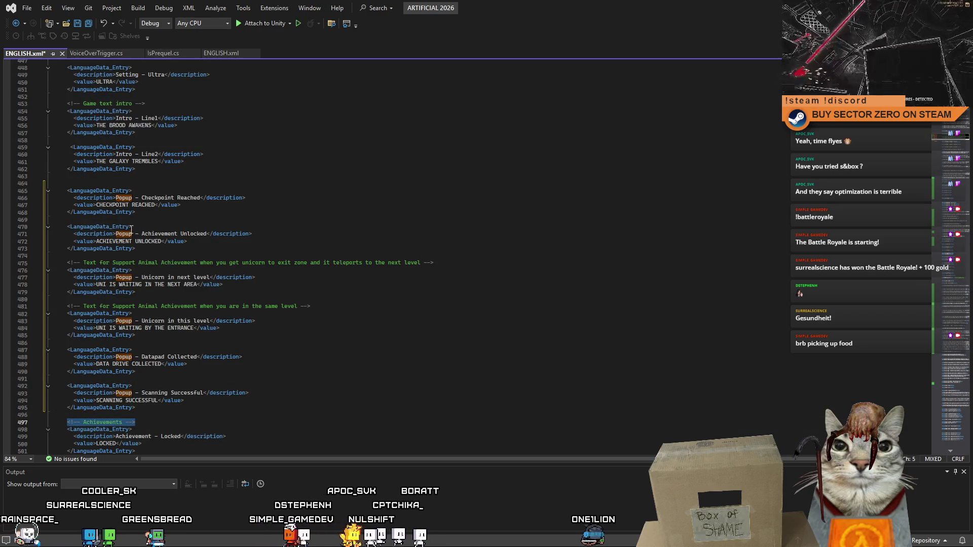
{"action": "left_click", "coordinate": [179, 175]}
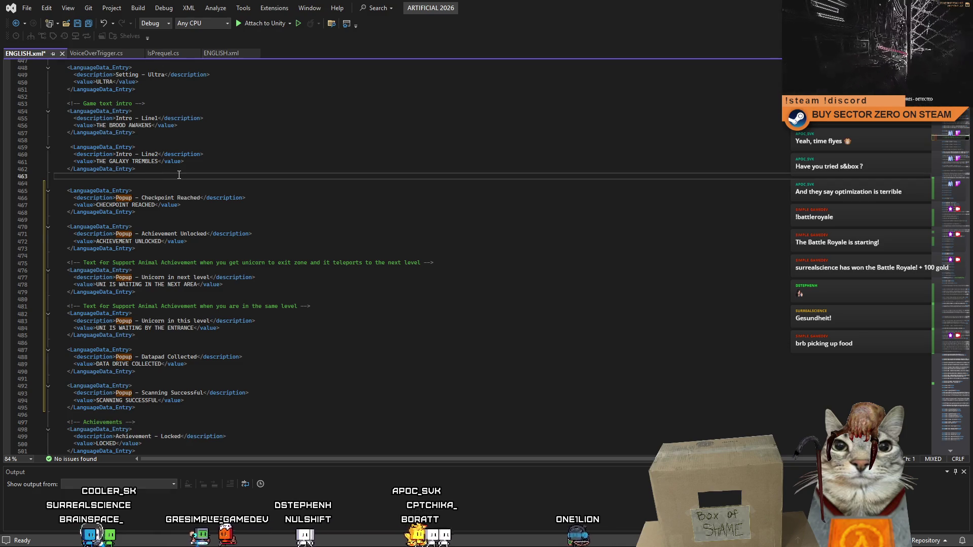
{"action": "key", "text": "Return"}
{"action": "key", "text": "ctrl+v"}
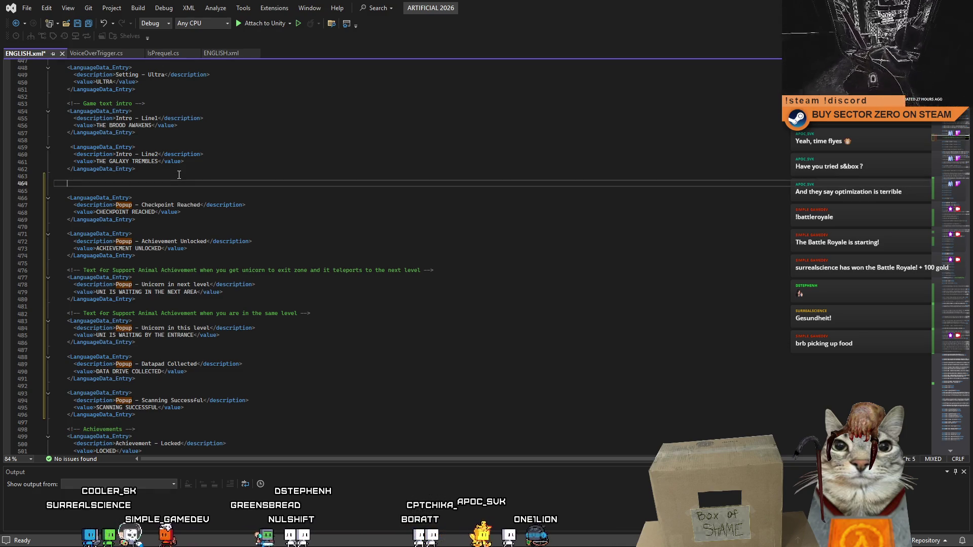
{"action": "left_click_drag", "start_coordinate": [121, 184], "coordinate": [106, 184]}
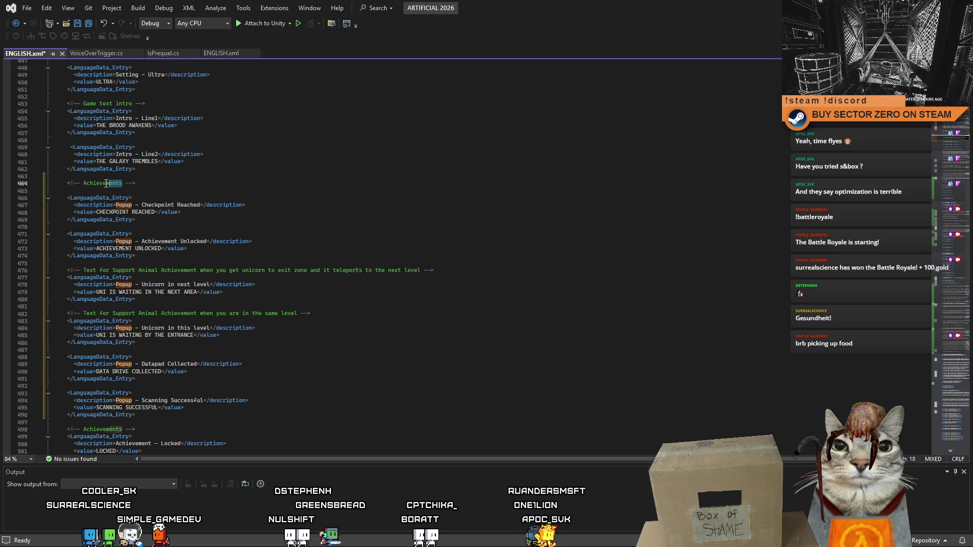
{"action": "type", "text": "Po"}
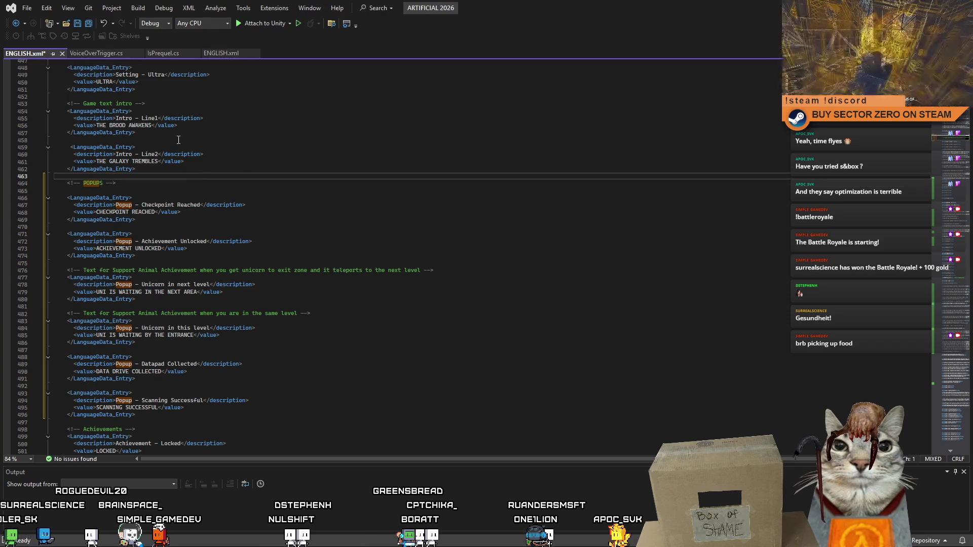
{"action": "left_click", "coordinate": [244, 200]}
Step: Save ENGLISH.xml and review the added Popup entries
{"action": "scroll", "coordinate": [279, 197], "scroll_direction": "down", "scroll_amount": 2}
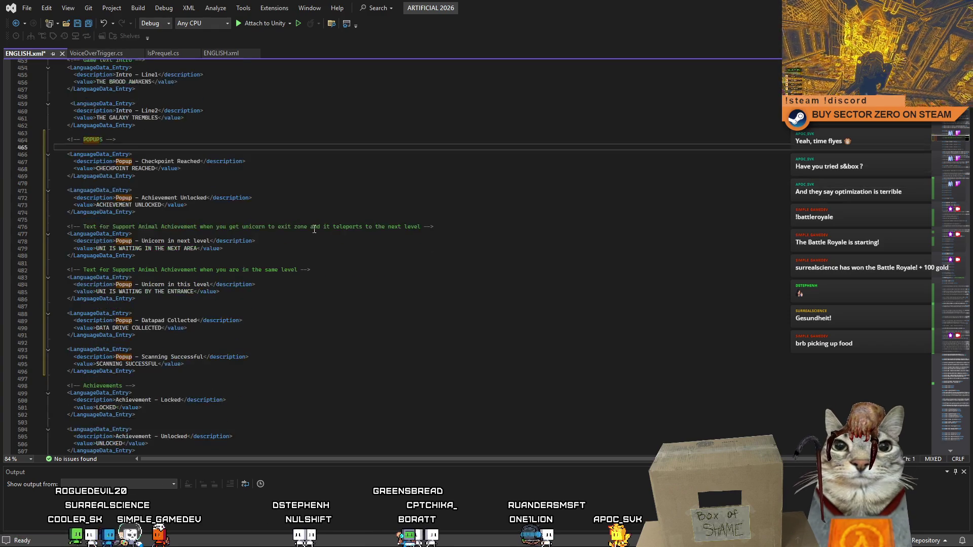
{"action": "key", "text": "ctrl+s"}
{"action": "left_click_drag", "start_coordinate": [133, 314], "coordinate": [401, 318]}
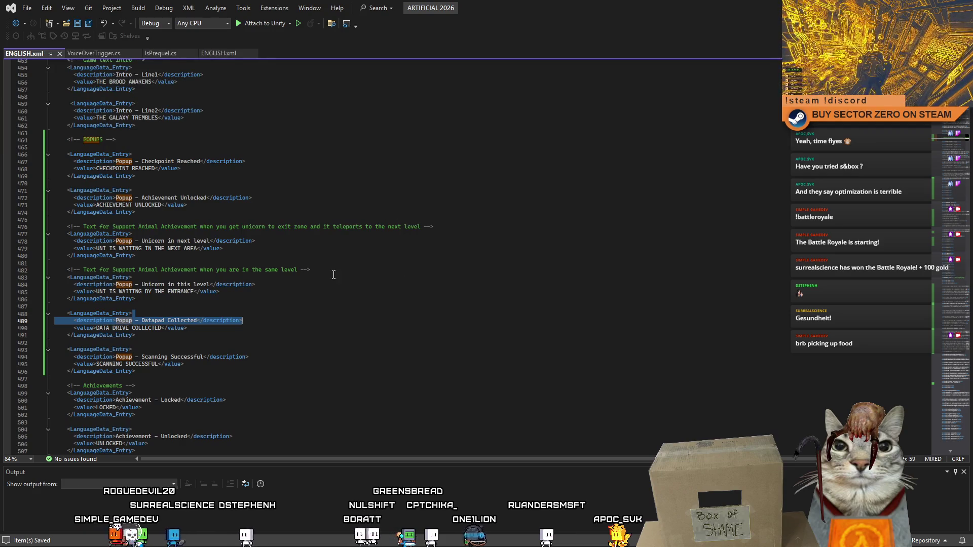
{"action": "left_click", "coordinate": [370, 292]}
{"action": "left_click", "coordinate": [488, 241]}
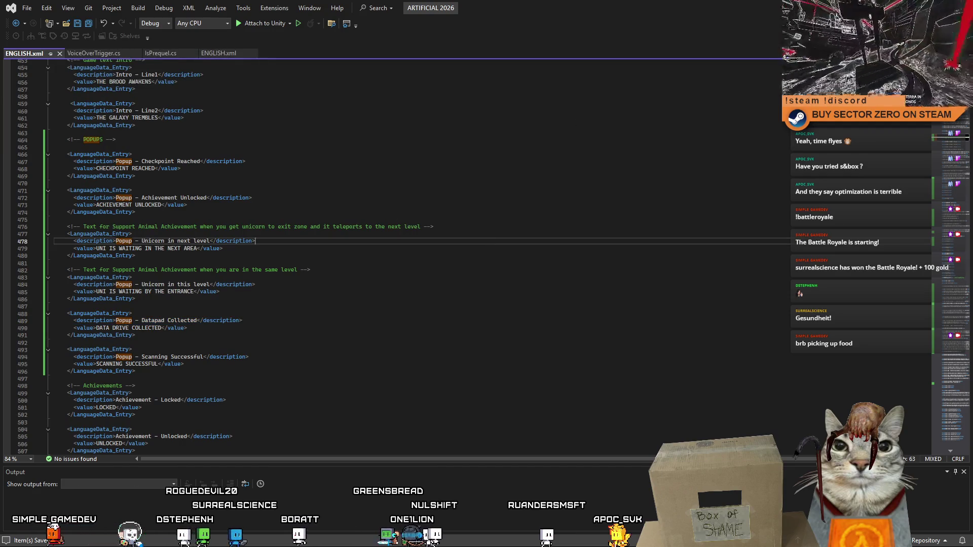
{"action": "key", "text": "alt+Tab"}
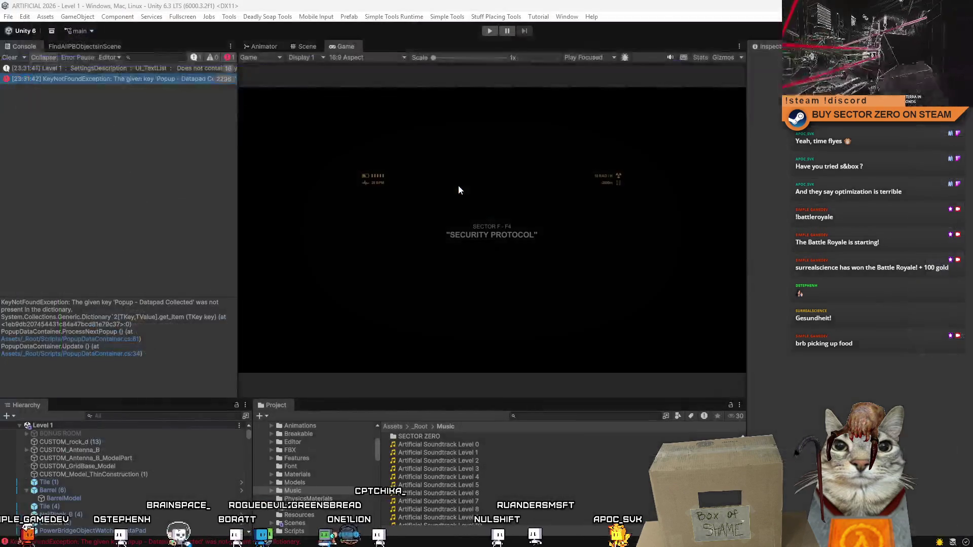
Step: Clear the console, save the project and start a new Level 1 play-test
{"action": "left_click", "coordinate": [9, 57]}
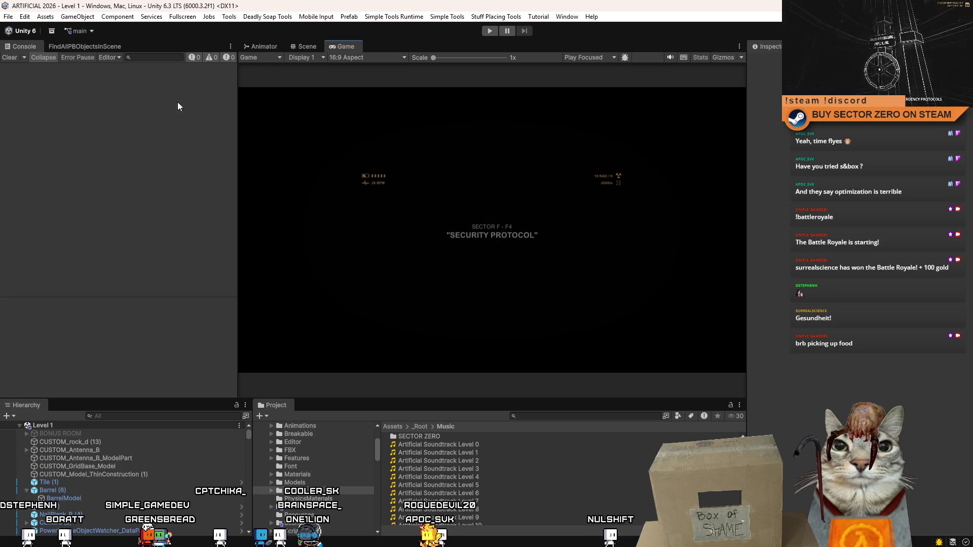
{"action": "left_click", "coordinate": [8, 17]}
{"action": "left_click", "coordinate": [9, 19]}
{"action": "left_click", "coordinate": [10, 19]}
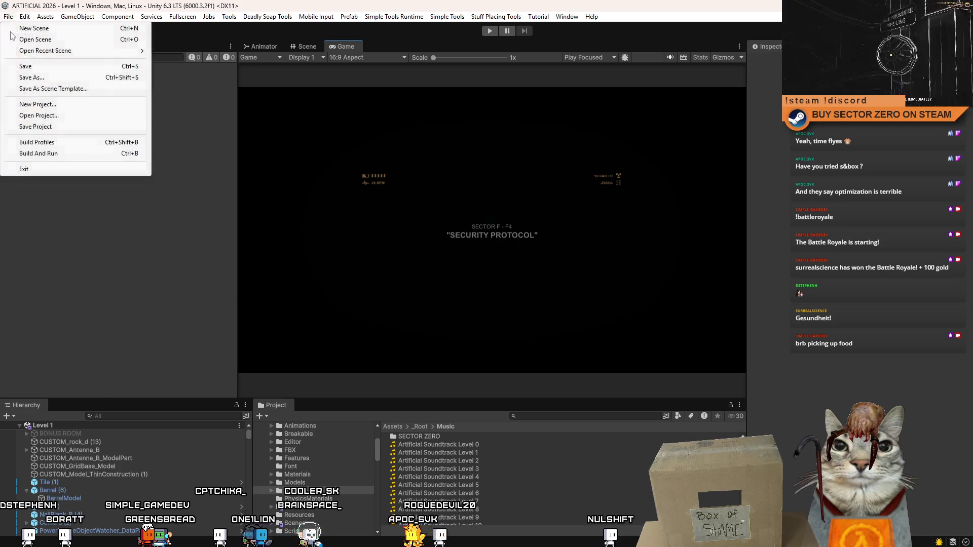
{"action": "left_click", "coordinate": [36, 127]}
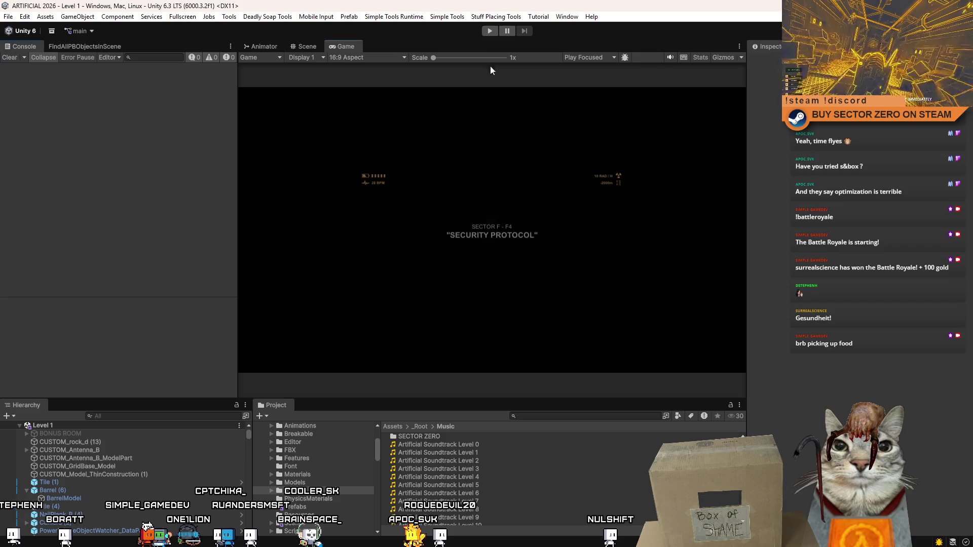
{"action": "left_click", "coordinate": [488, 31]}
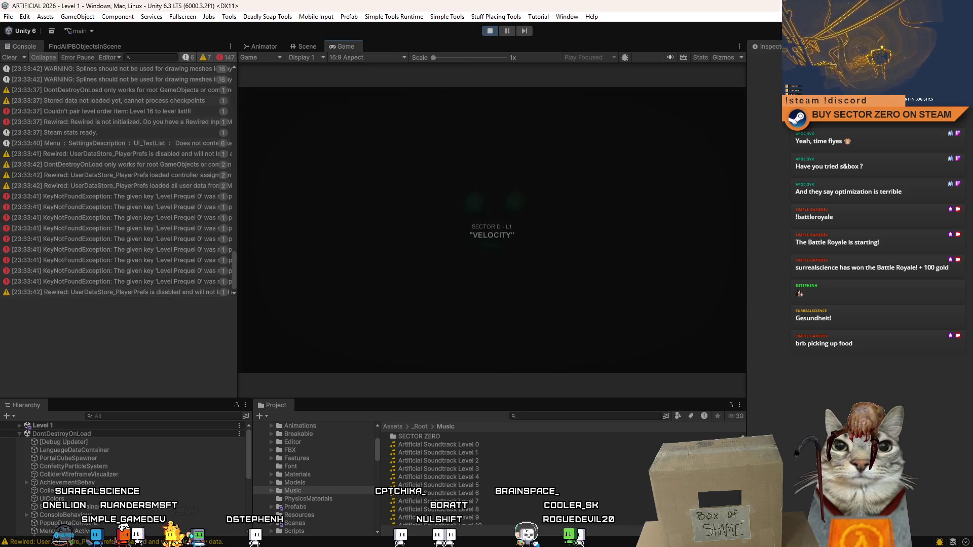
Step: Clear the console, reload Level 1 from the pause menu, then stop the play-test
{"action": "left_click", "coordinate": [9, 58]}
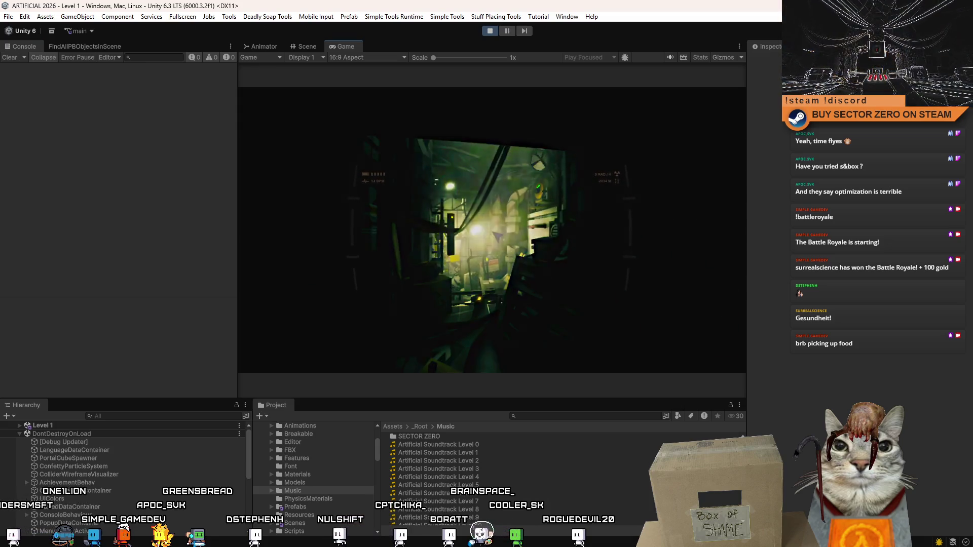
{"action": "key", "text": "Escape"}
{"action": "key", "text": "Return"}
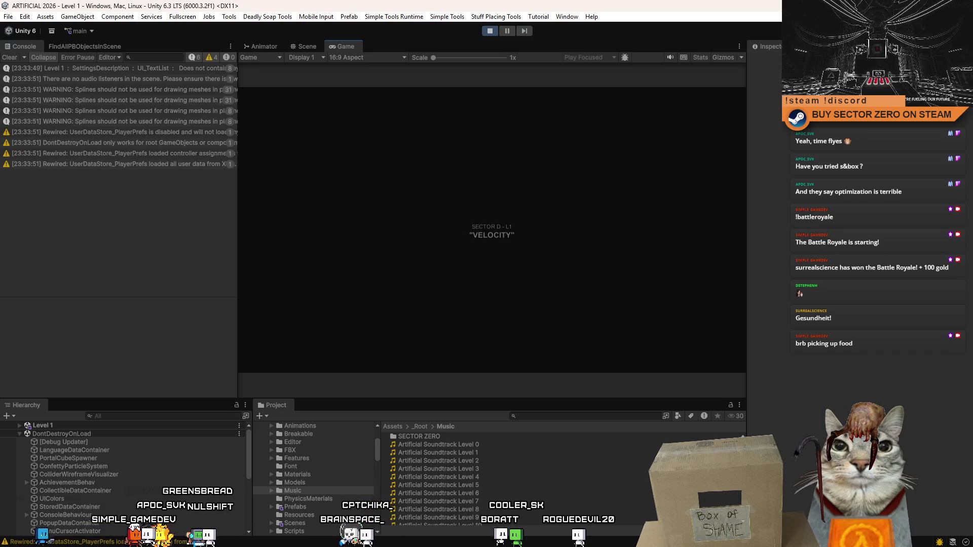
{"action": "left_click", "coordinate": [490, 31]}
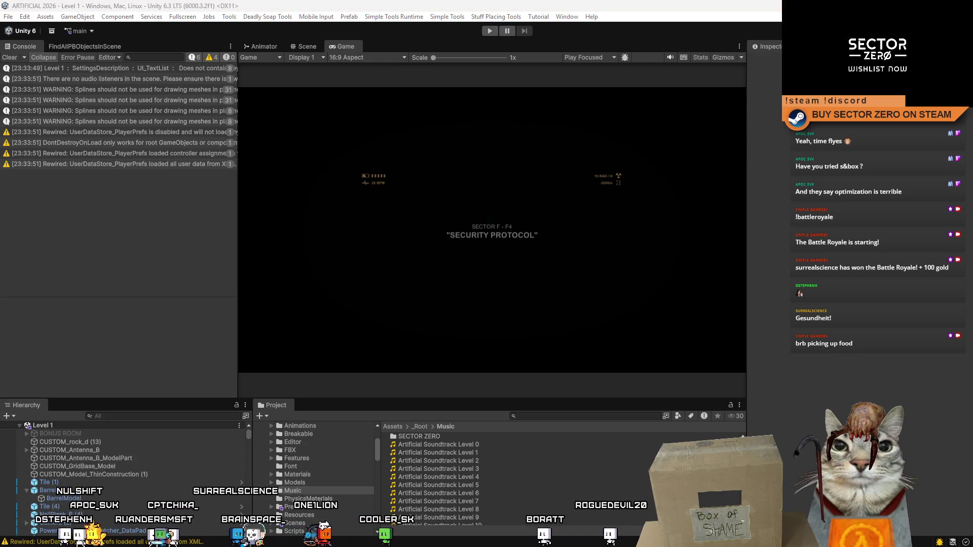
{"action": "key", "text": "alt+Tab"}
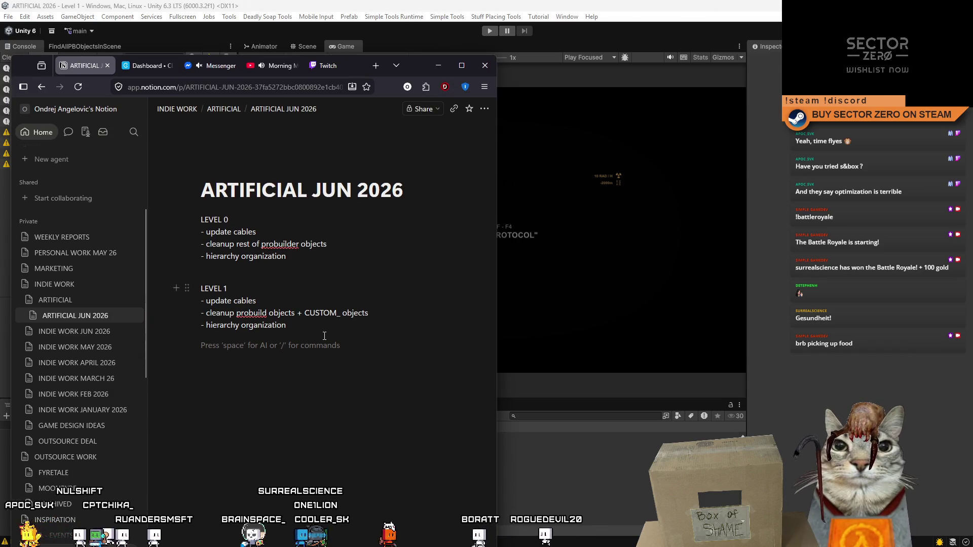
Step: Add a 'fix sprinting, fix crouching ?' item to the LEVEL 1 list in the notes
{"action": "left_click", "coordinate": [336, 335]}
{"action": "type", "text": "-"}
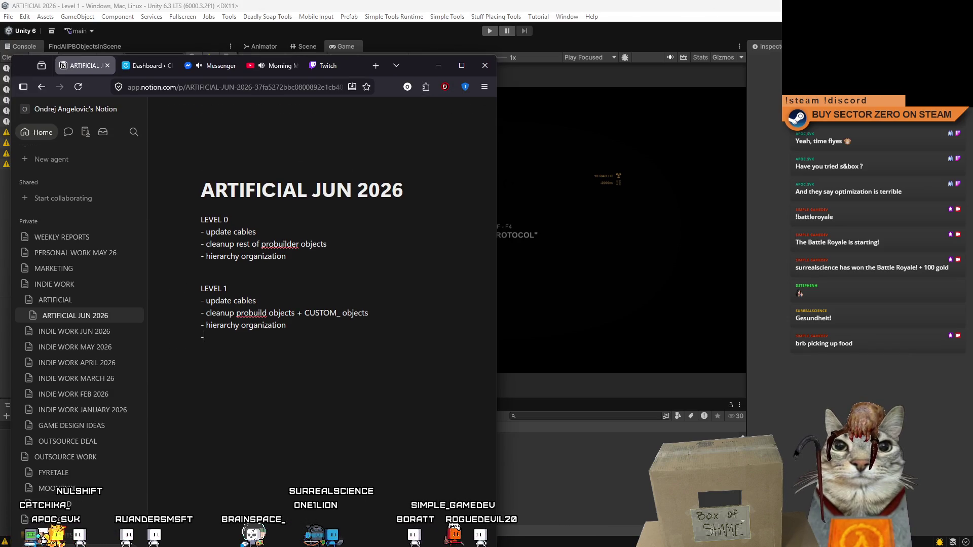
{"action": "type", "text": "nting"}
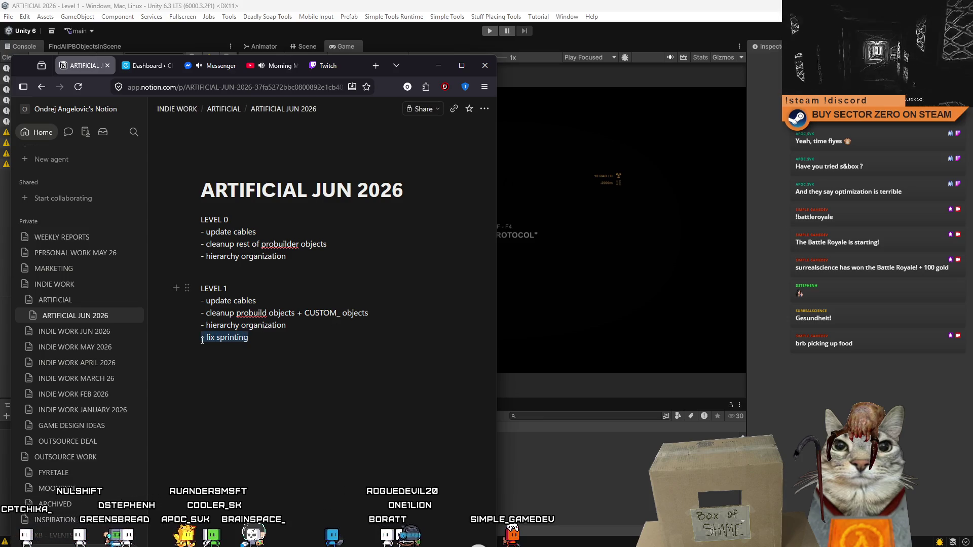
{"action": "left_click", "coordinate": [227, 353]}
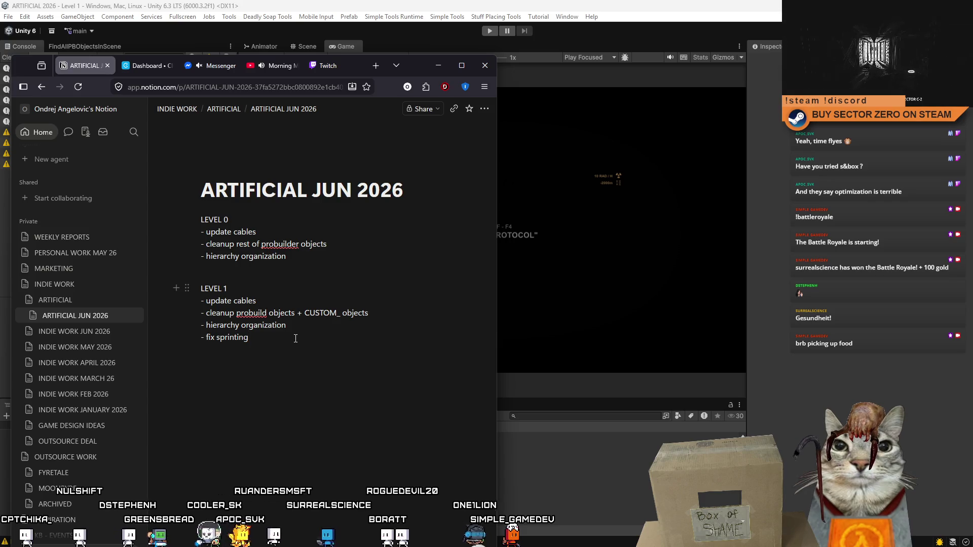
{"action": "type", "text": ", fix crouching"}
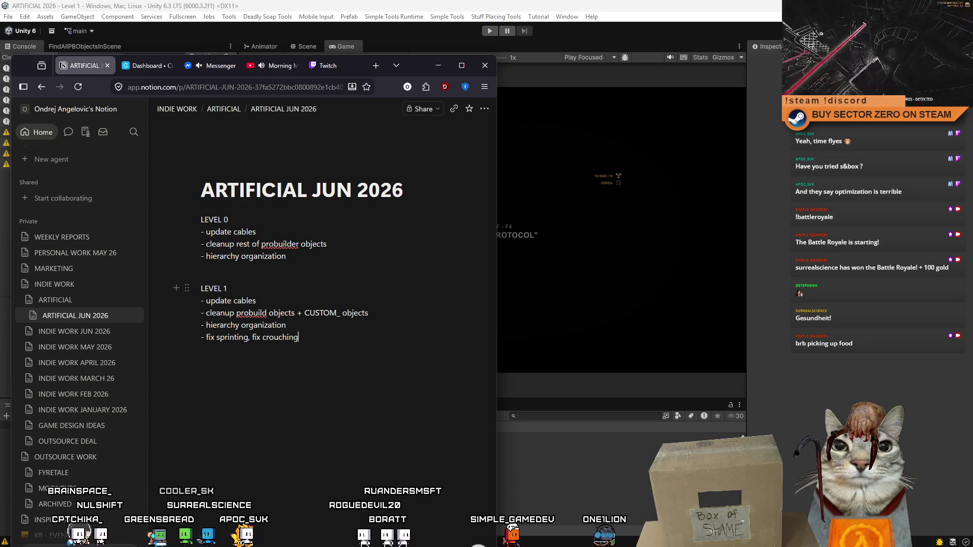
{"action": "type", "text": " ?"}
{"action": "key", "text": "Return"}
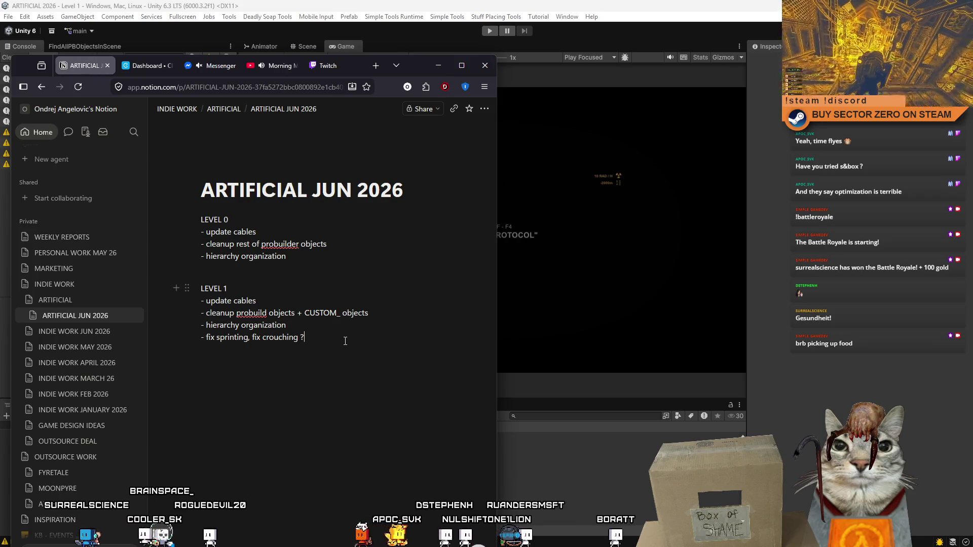
{"action": "left_click", "coordinate": [438, 65]}
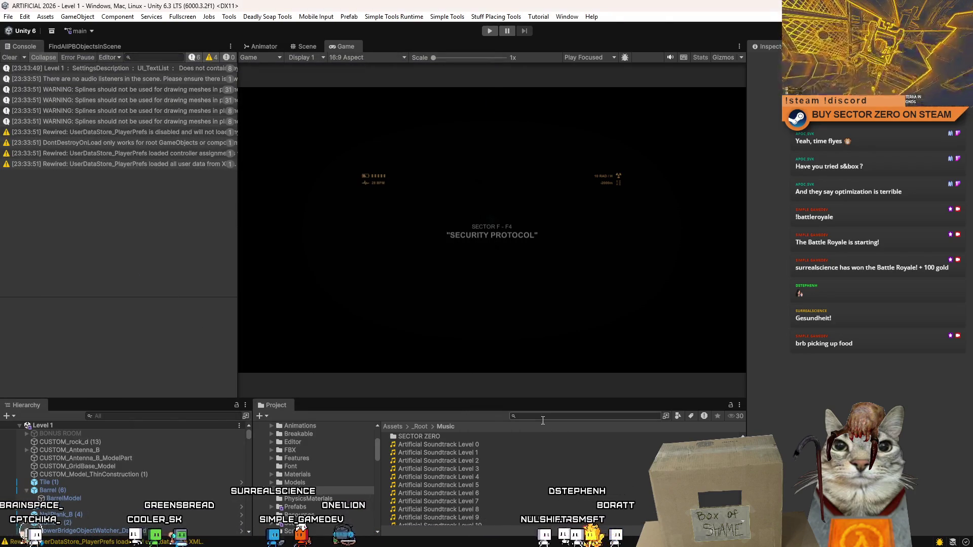
Step: Check in the five pending changes with the comment 'Level 1 basic fixed + translation keys'
{"action": "left_click", "coordinate": [543, 420]}
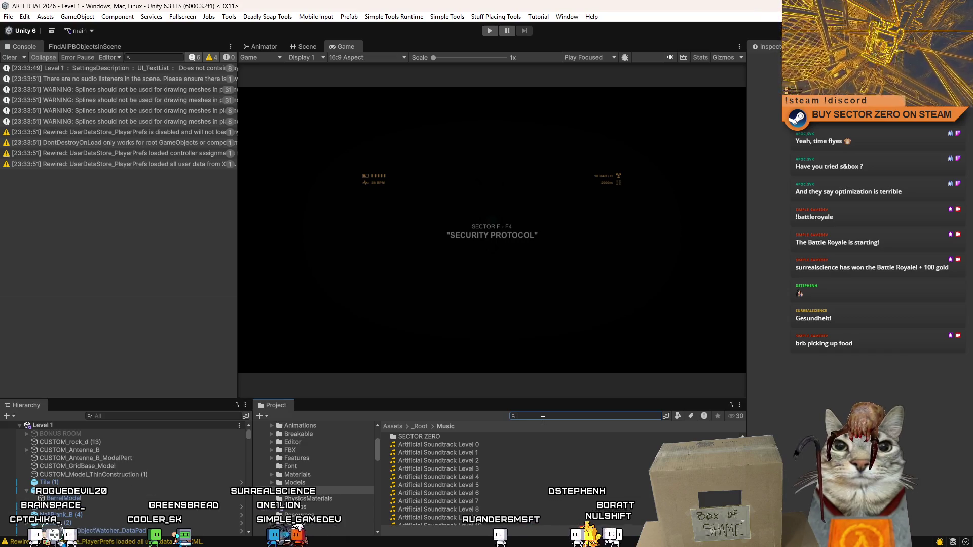
{"action": "key", "text": "Escape"}
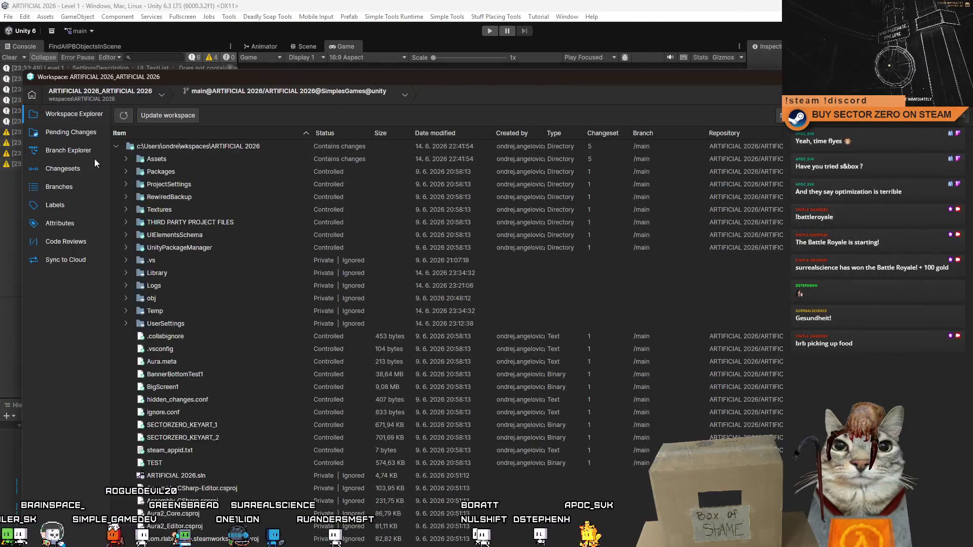
{"action": "left_click", "coordinate": [92, 168]}
{"action": "left_click", "coordinate": [75, 115]}
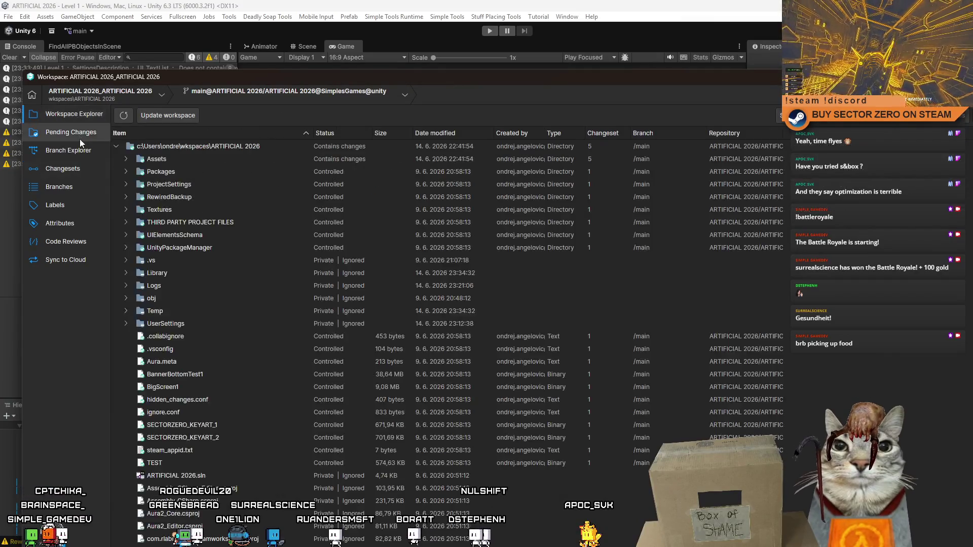
{"action": "left_click", "coordinate": [80, 138]}
{"action": "left_click", "coordinate": [329, 160]}
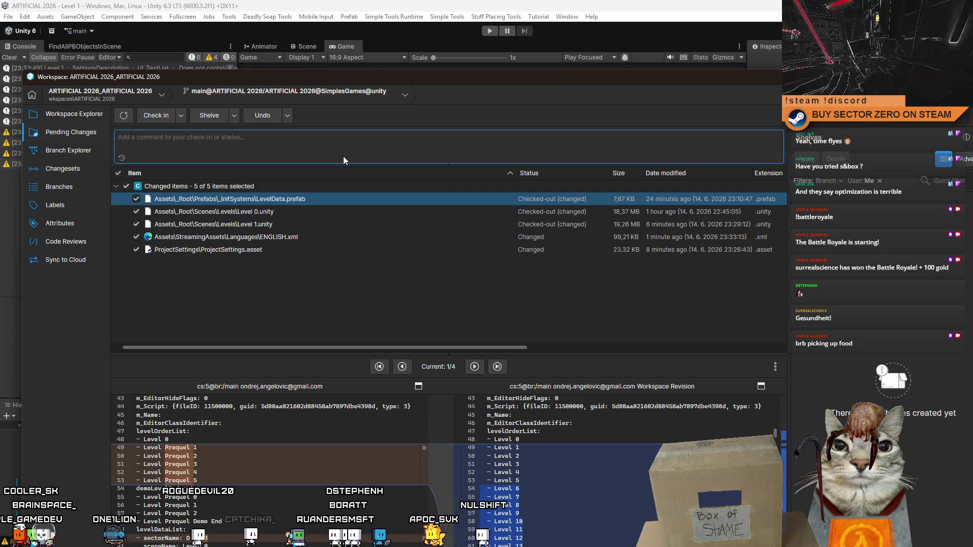
{"action": "type", "text": "Level 1 baws"}
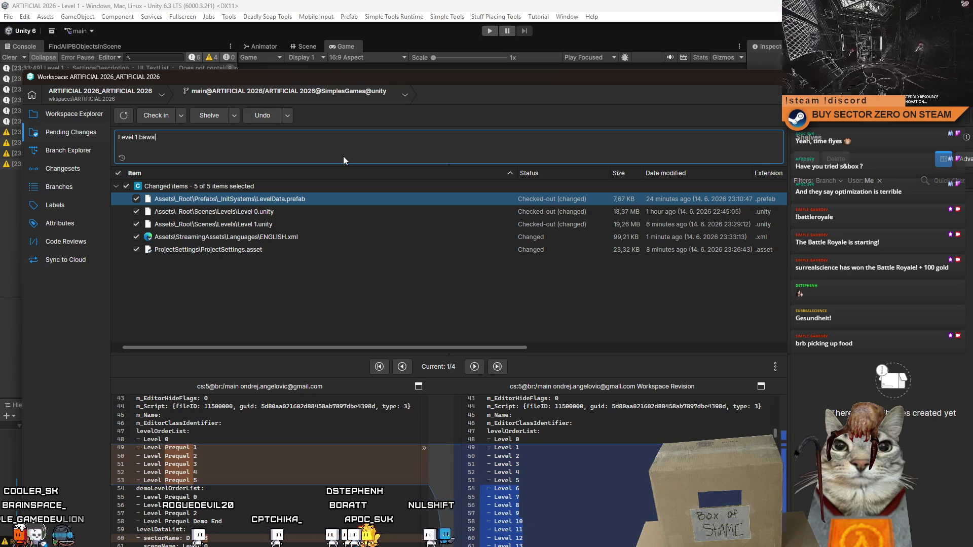
{"action": "type", "text": "ic"}
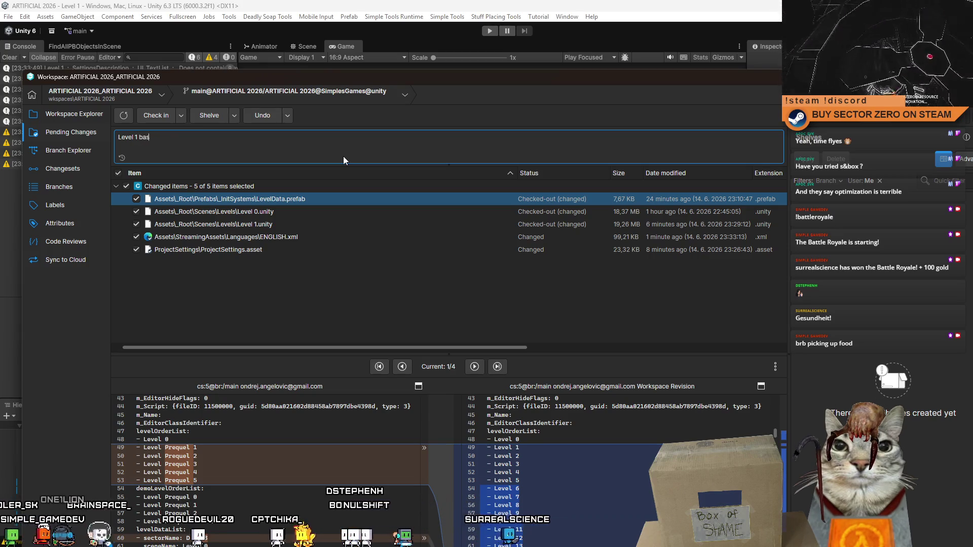
{"action": "type", "text": "ic fixed + translation keys"}
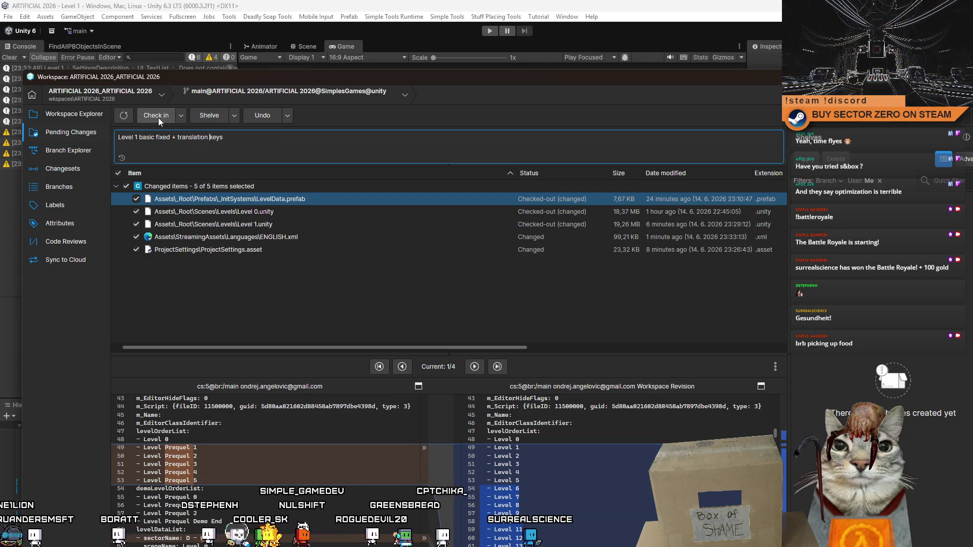
{"action": "left_click", "coordinate": [157, 117]}
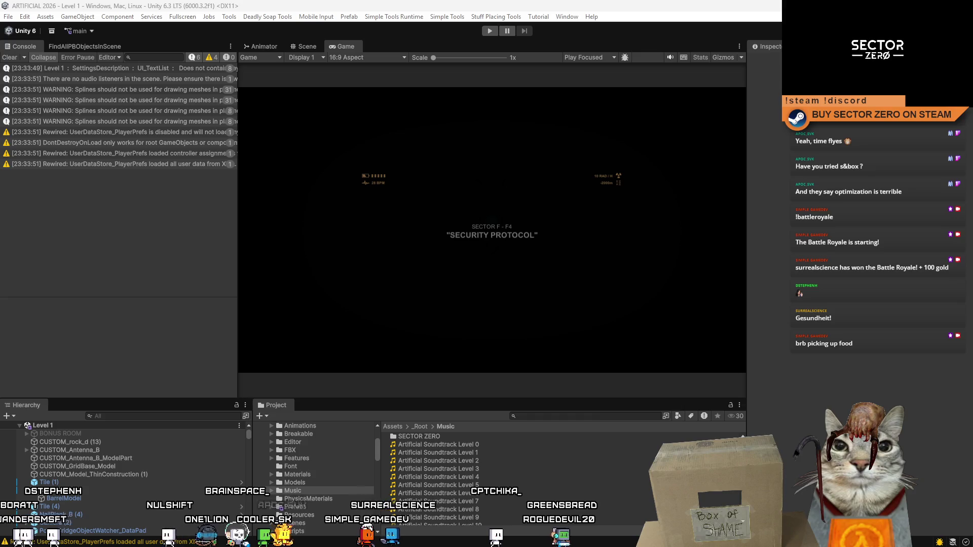
Step: Search the Project window for 'level 2 t:scene' and open the Level 2 scene
{"action": "left_click", "coordinate": [549, 416]}
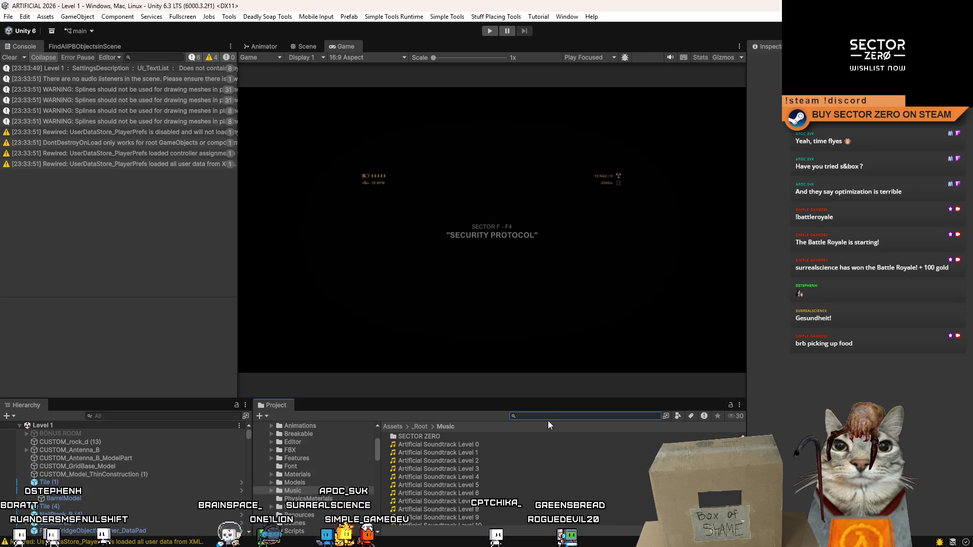
{"action": "type", "text": "lev"}
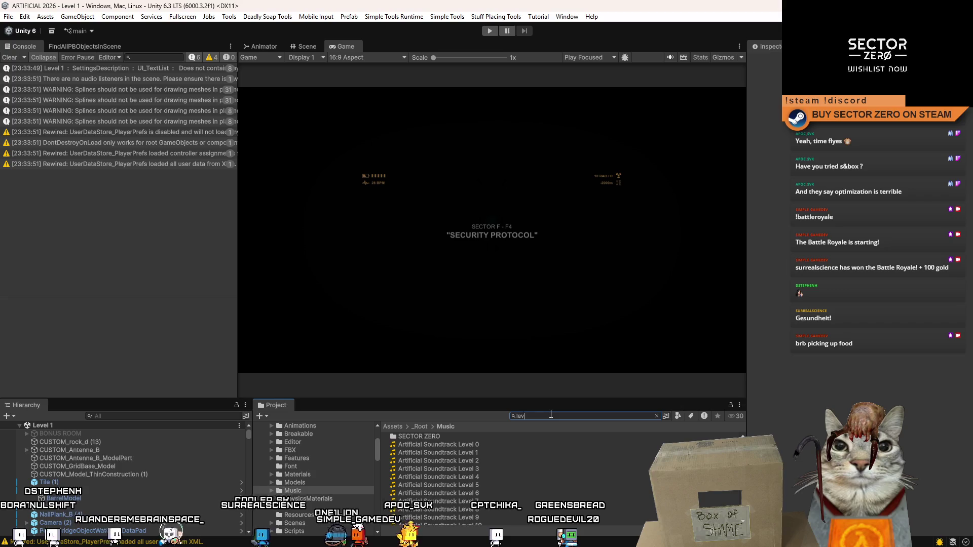
{"action": "type", "text": "el 2"}
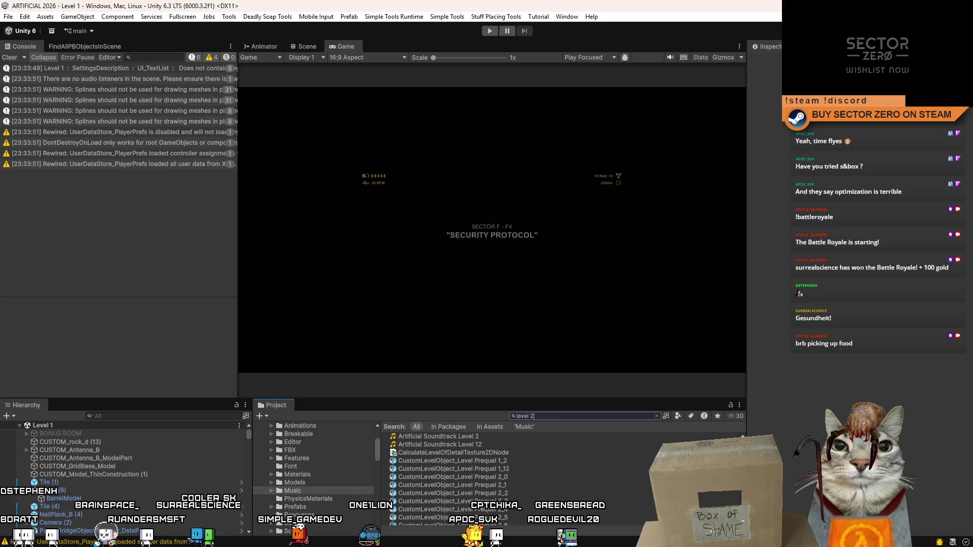
{"action": "type", "text": " t:scene"}
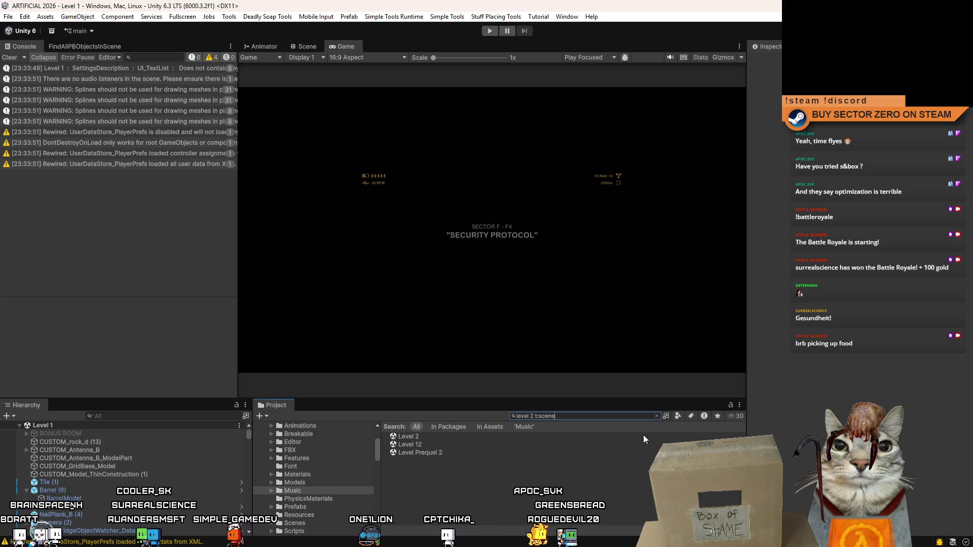
{"action": "left_click", "coordinate": [434, 436]}
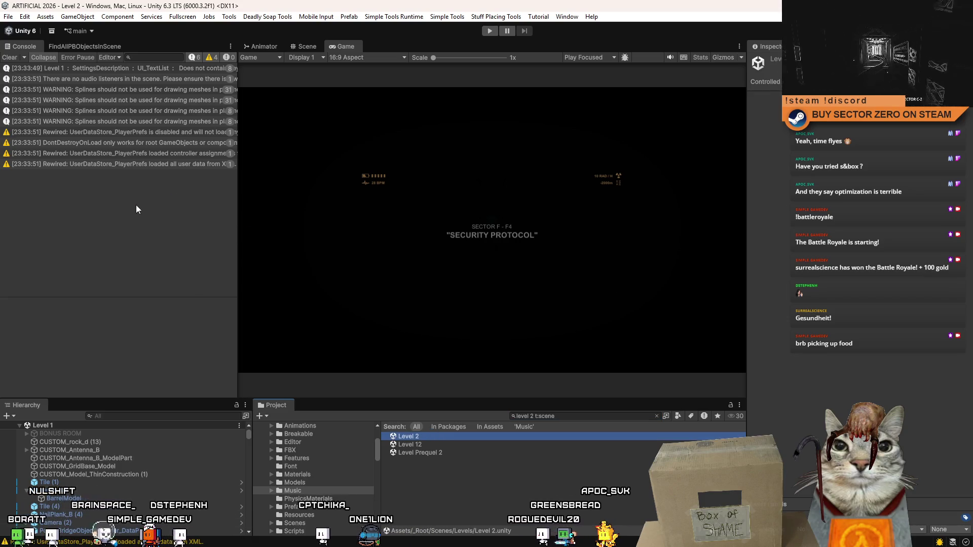
Step: Start playing Level 2, restart it from the pause menu, and maximize the Game view
{"action": "left_click", "coordinate": [10, 57]}
{"action": "left_click", "coordinate": [490, 31]}
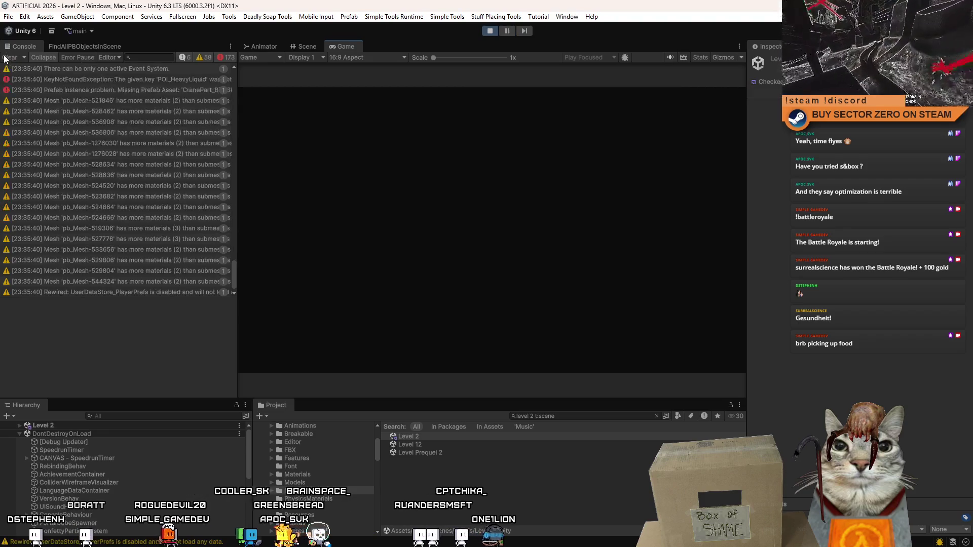
{"action": "left_click", "coordinate": [9, 58]}
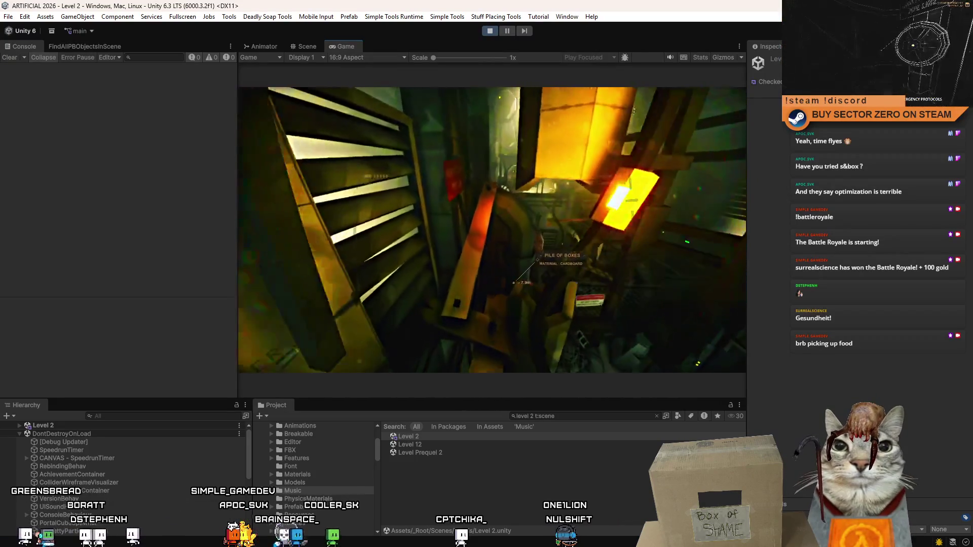
{"action": "key", "text": "Escape"}
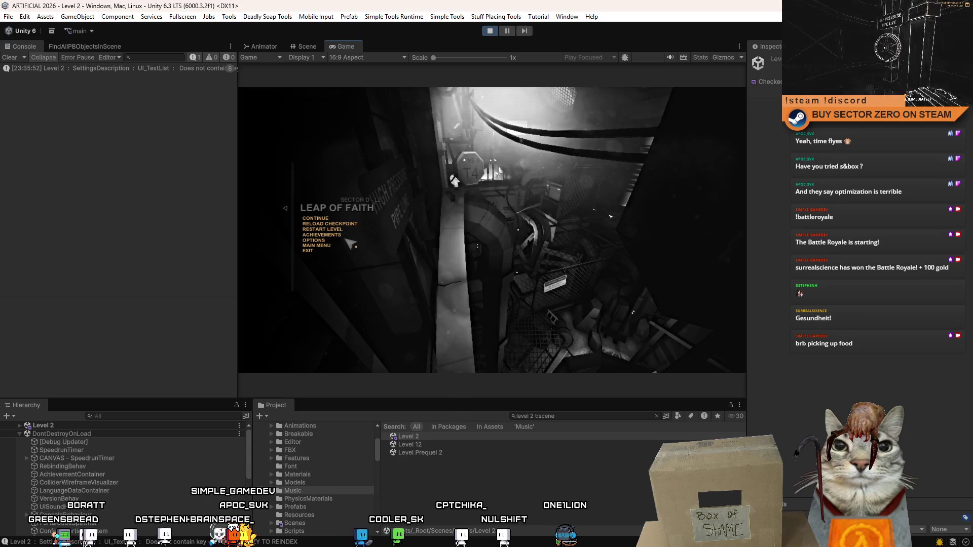
{"action": "key", "text": "Return"}
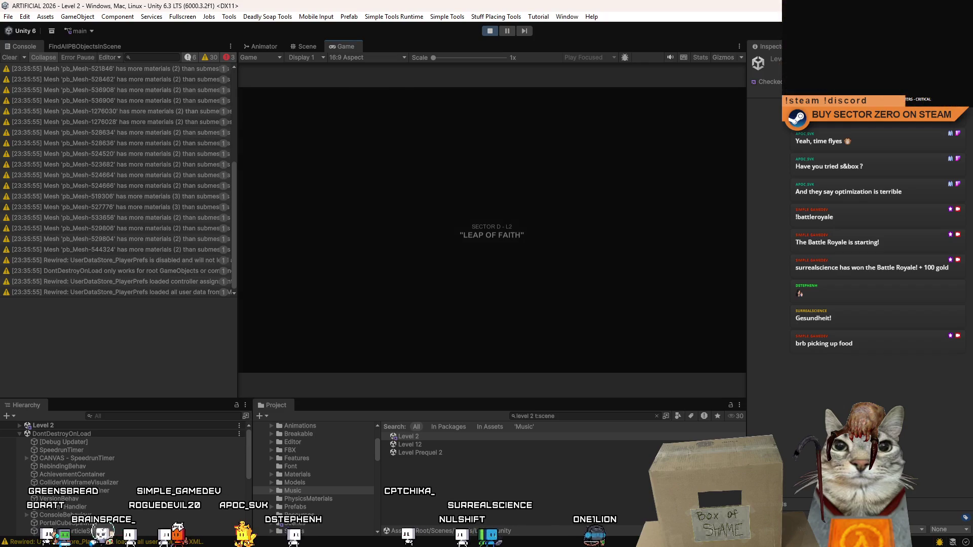
{"action": "double_click", "coordinate": [347, 46]}
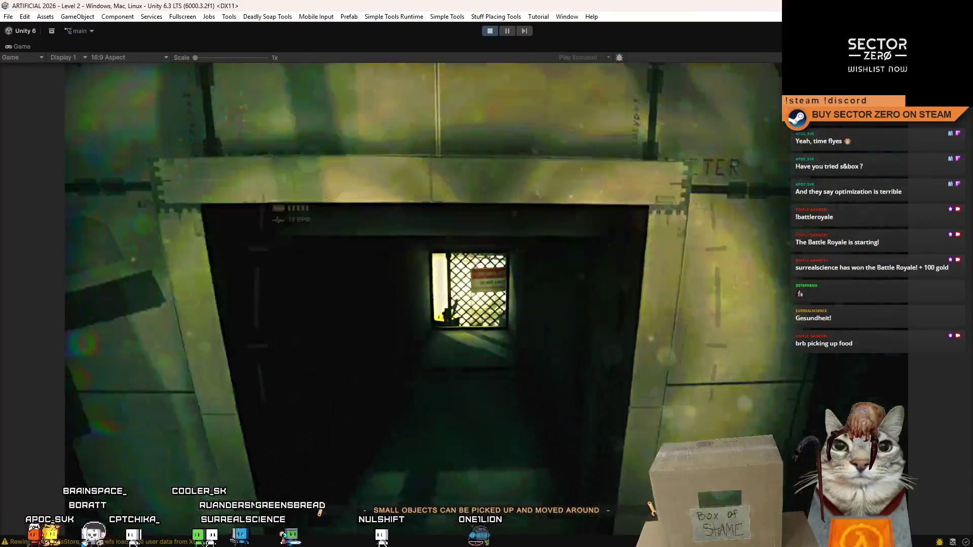
Step: Walk past the Zone C2 barrier, pick up the crowbar on the lambda crate, then pause and stop play mode
{"action": "key", "text": "w"}
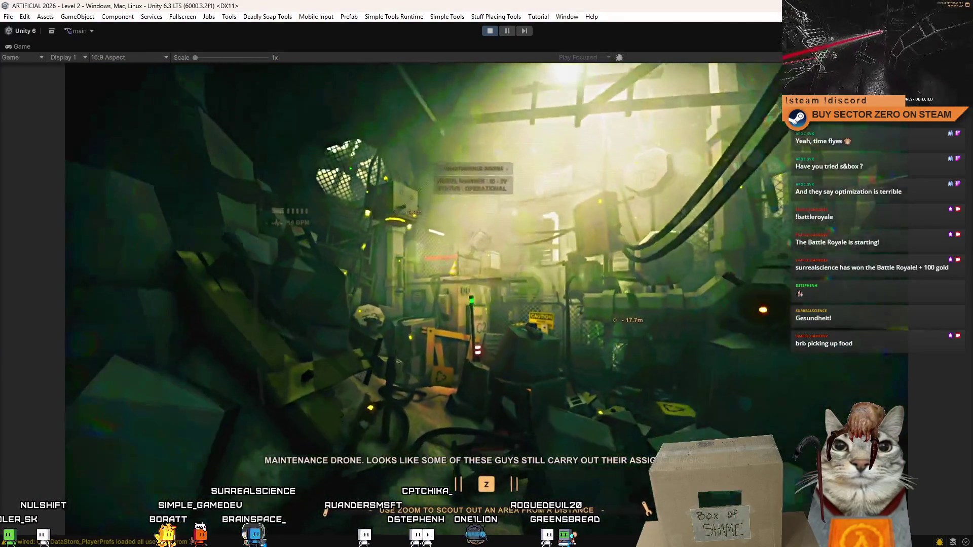
{"action": "key", "text": "w"}
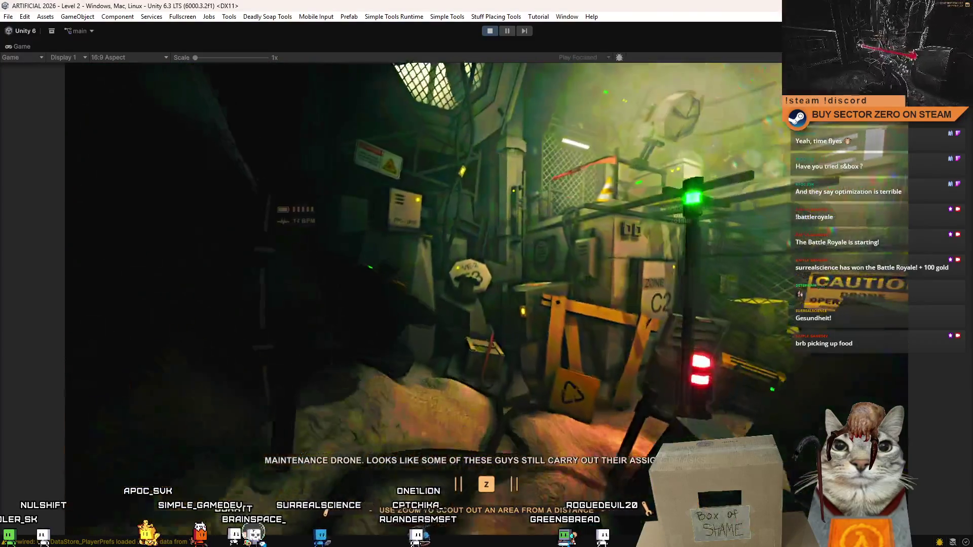
{"action": "key", "text": "w"}
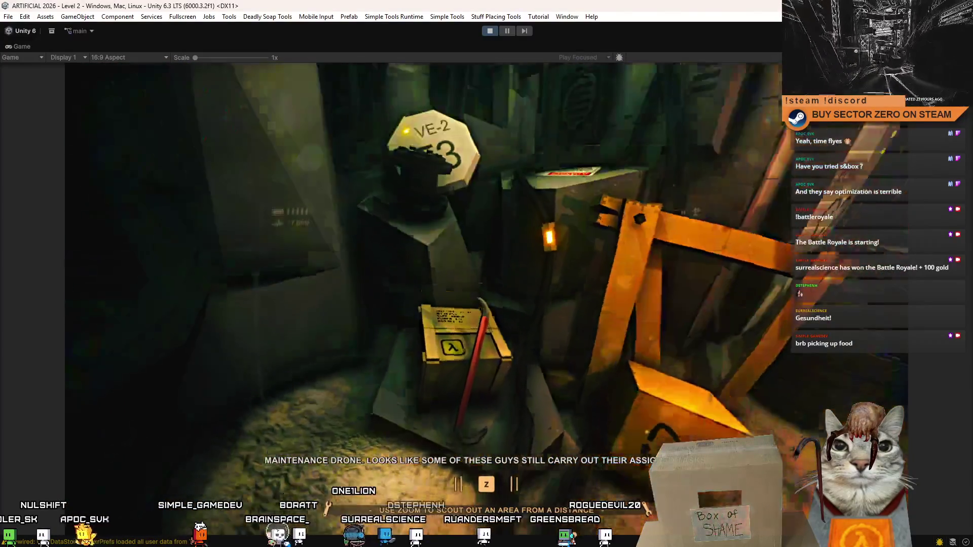
{"action": "key", "text": "w"}
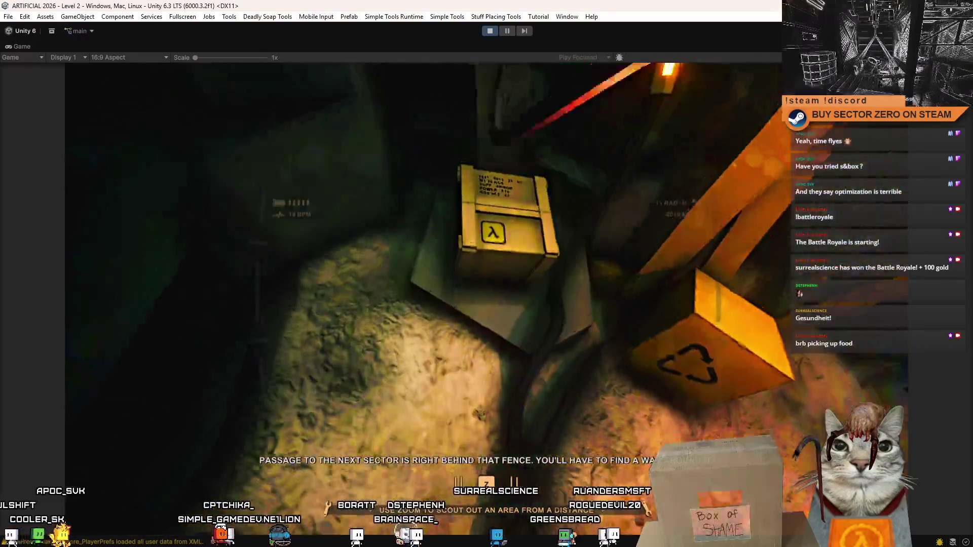
{"action": "key", "text": "w"}
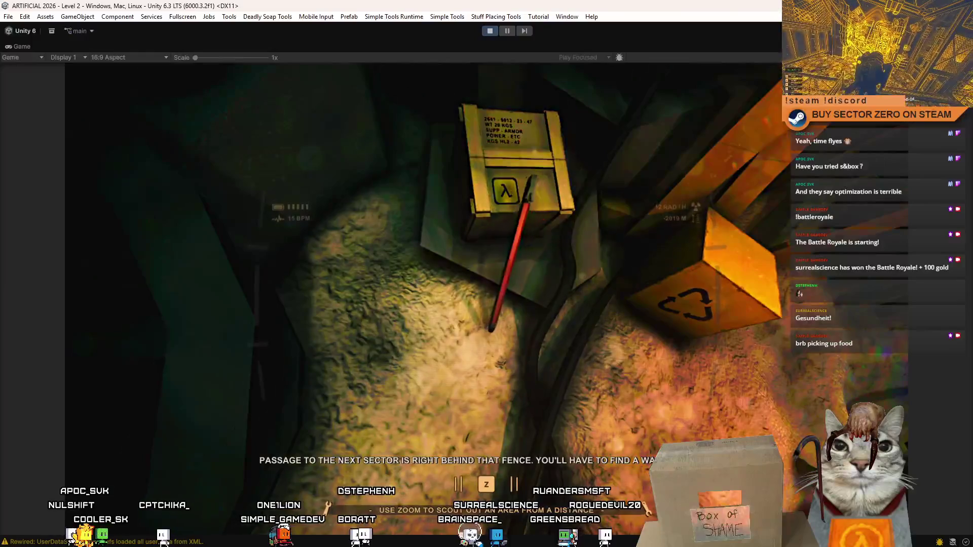
{"action": "key", "text": "w"}
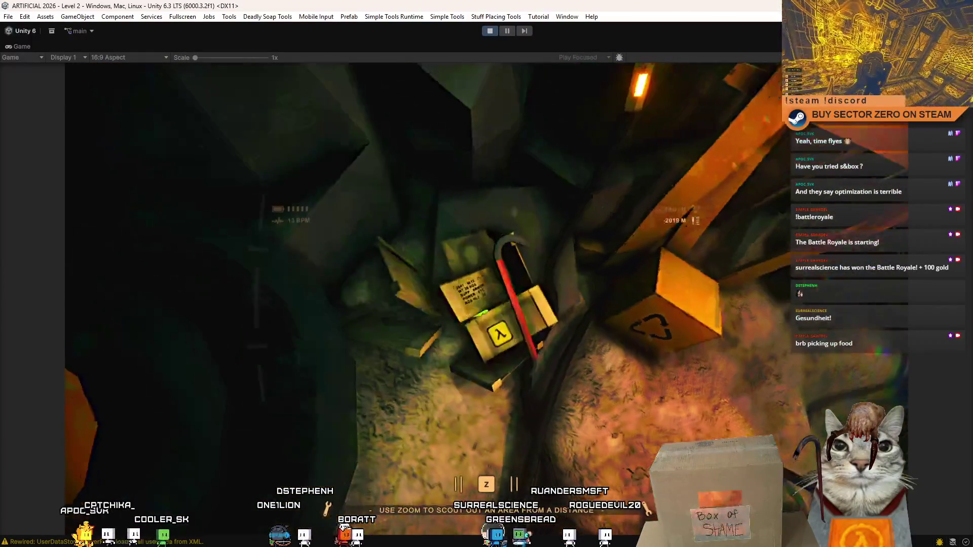
{"action": "key", "text": "e"}
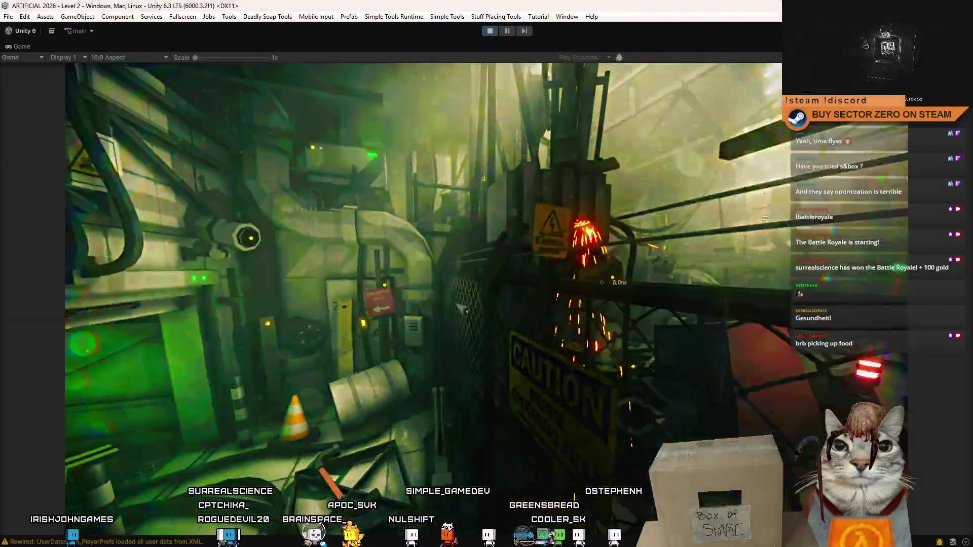
{"action": "key", "text": "Escape"}
{"action": "left_click", "coordinate": [490, 31]}
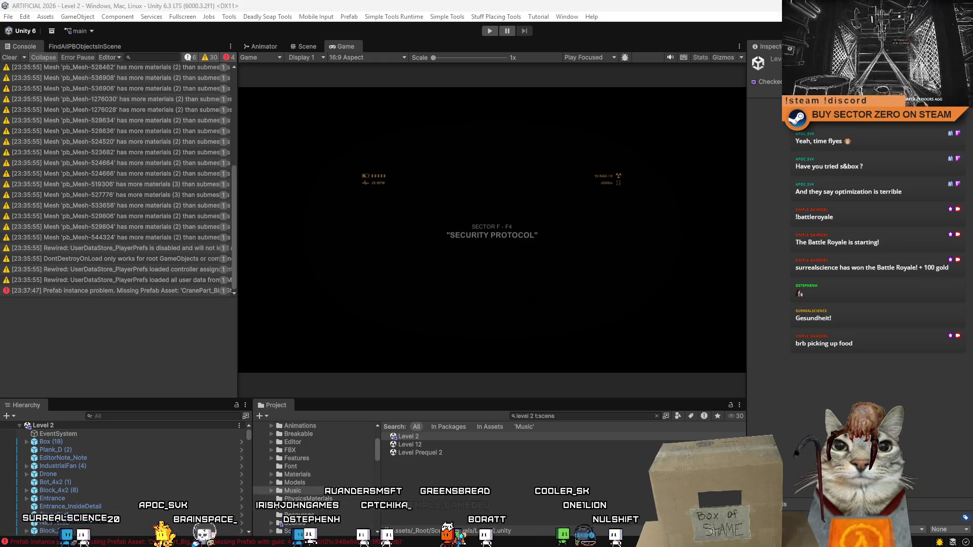
Step: Resize the console panel and clear its log entries
{"action": "left_click_drag", "start_coordinate": [232, 190], "coordinate": [239, 82]}
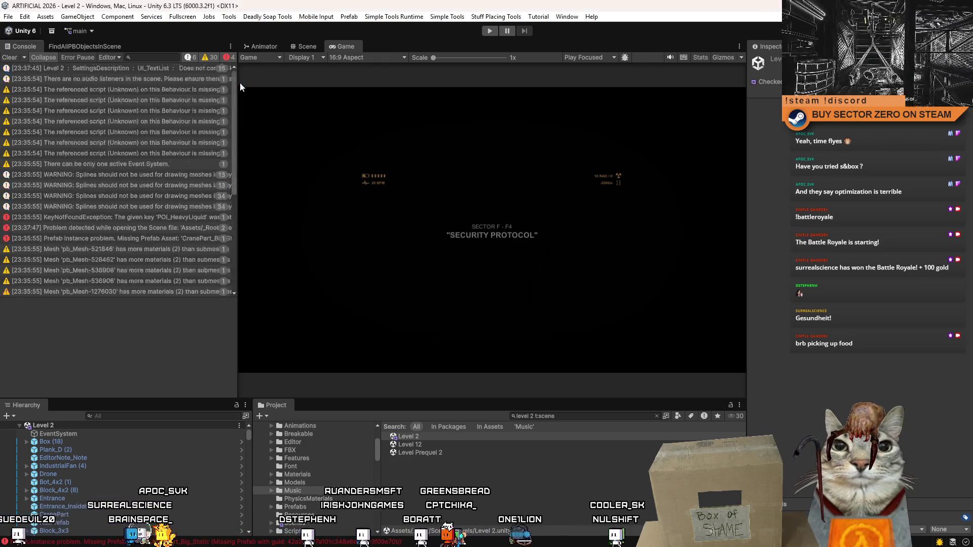
{"action": "left_click_drag", "start_coordinate": [239, 163], "coordinate": [232, 162]}
{"action": "left_click", "coordinate": [9, 57]}
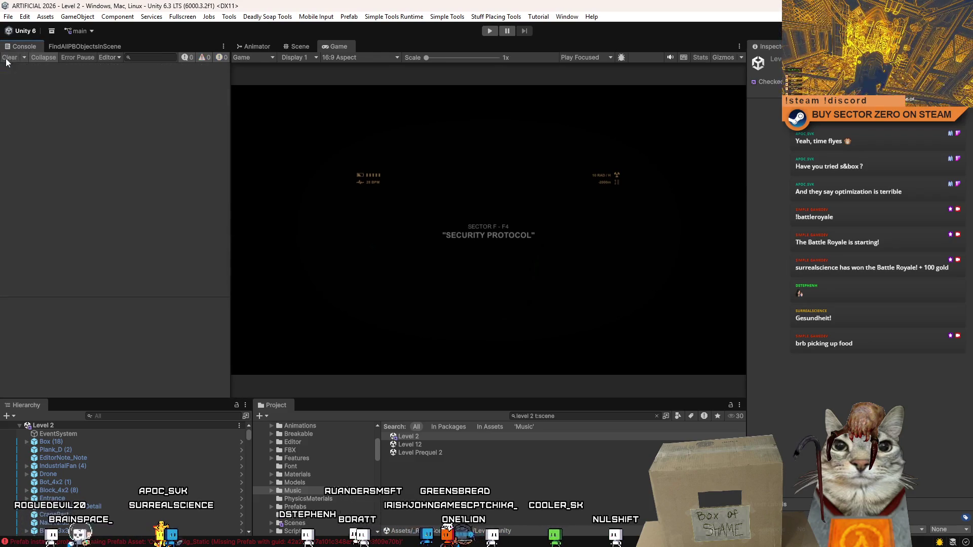
Step: Change the Project search to 'level 3 t:scene' and open the Level 3 scene
{"action": "left_click", "coordinate": [537, 417]}
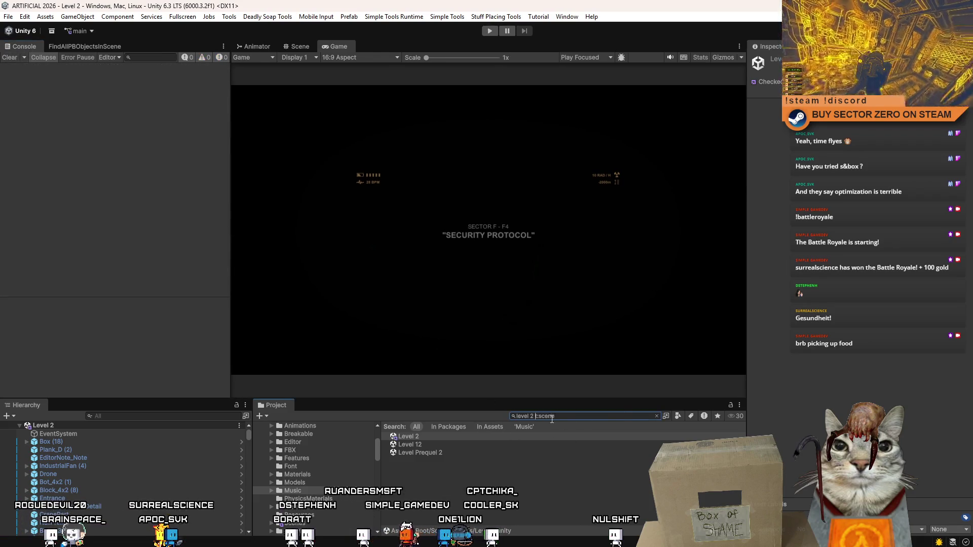
{"action": "key", "text": "Left"}
{"action": "key", "text": "shift+Left"}
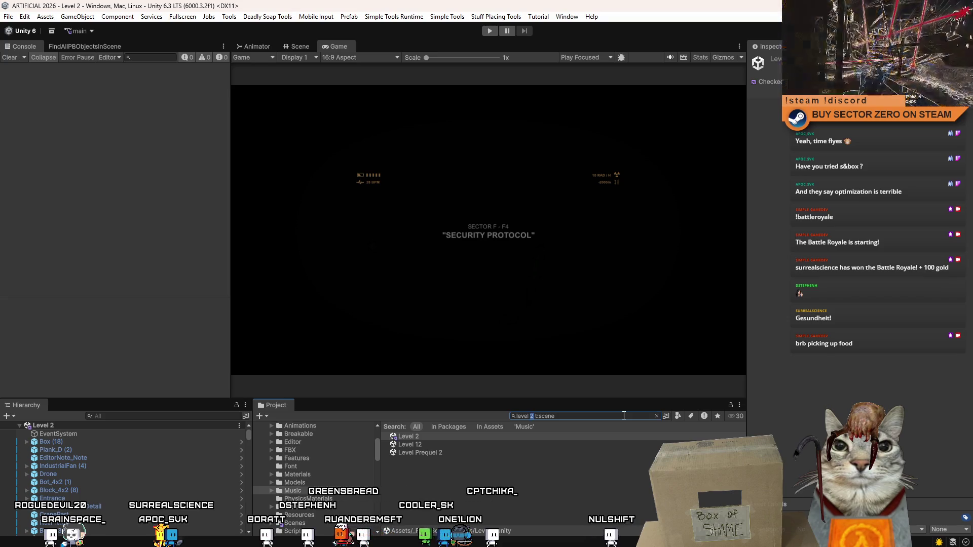
{"action": "type", "text": "3"}
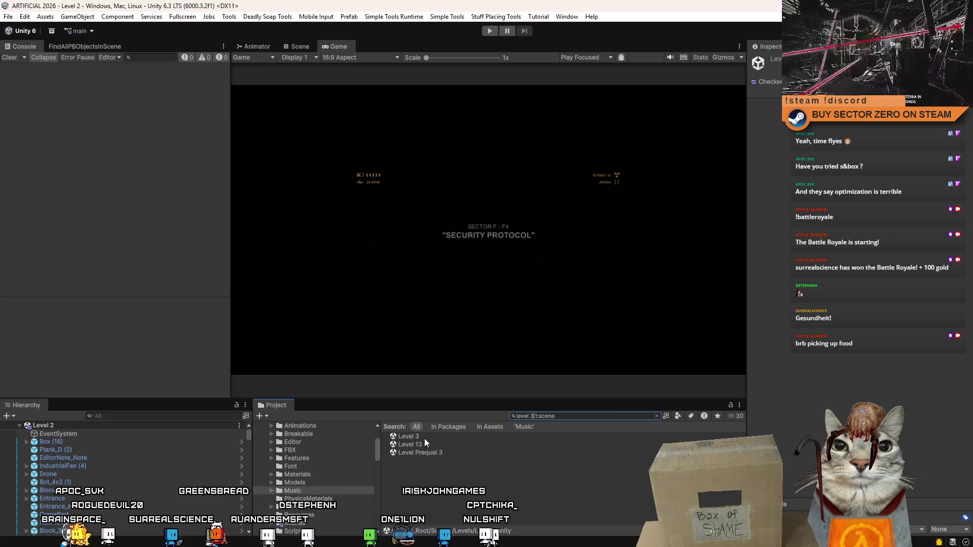
{"action": "key", "text": "shift+Left"}
{"action": "type", "text": "4"}
{"action": "key", "text": "shift+Left"}
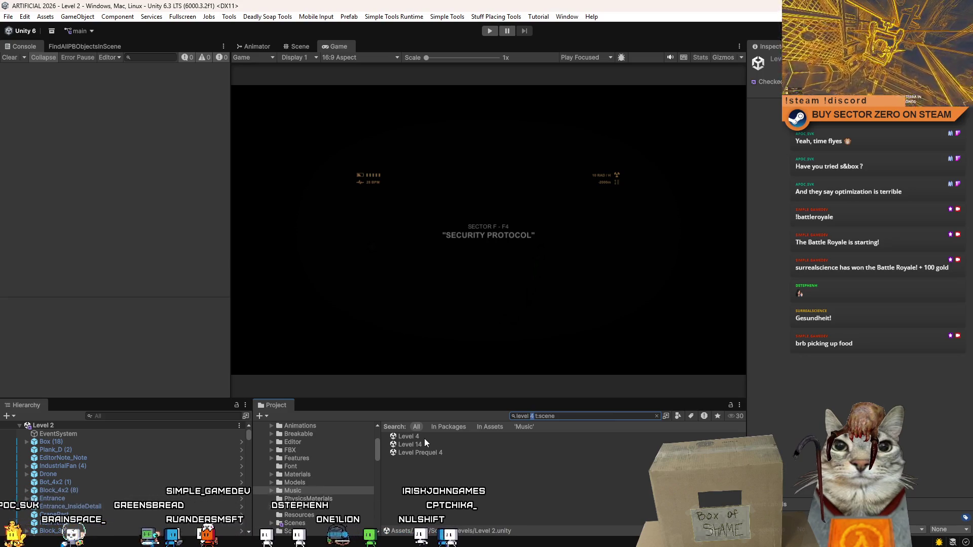
{"action": "type", "text": "3"}
{"action": "double_click", "coordinate": [424, 439]}
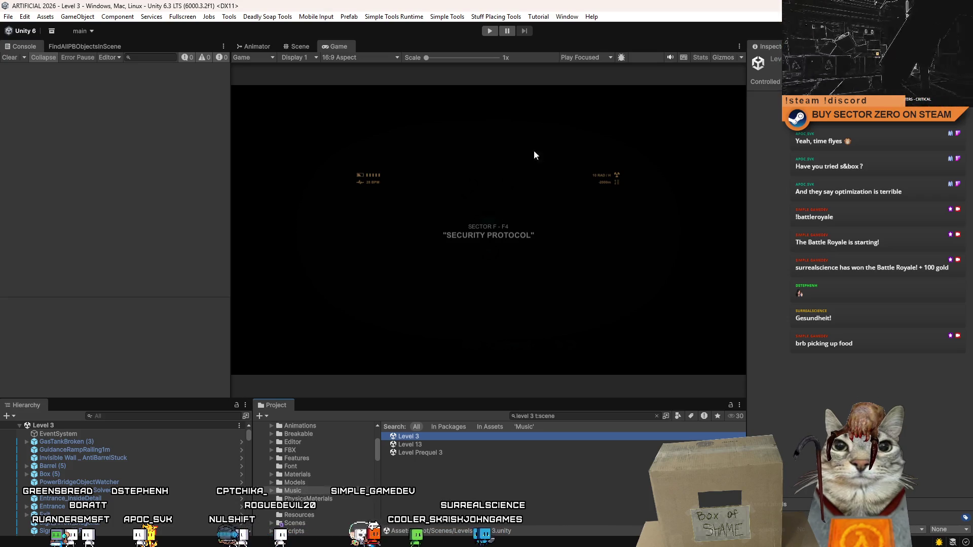
Step: Enter play mode for Level 3, clear the console, and maximize the Game view
{"action": "left_click", "coordinate": [491, 31]}
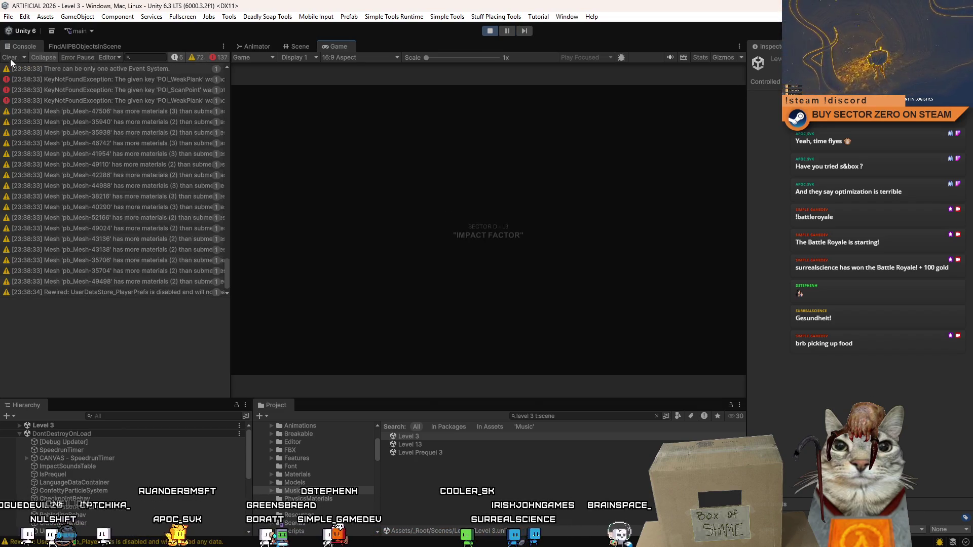
{"action": "left_click", "coordinate": [10, 58]}
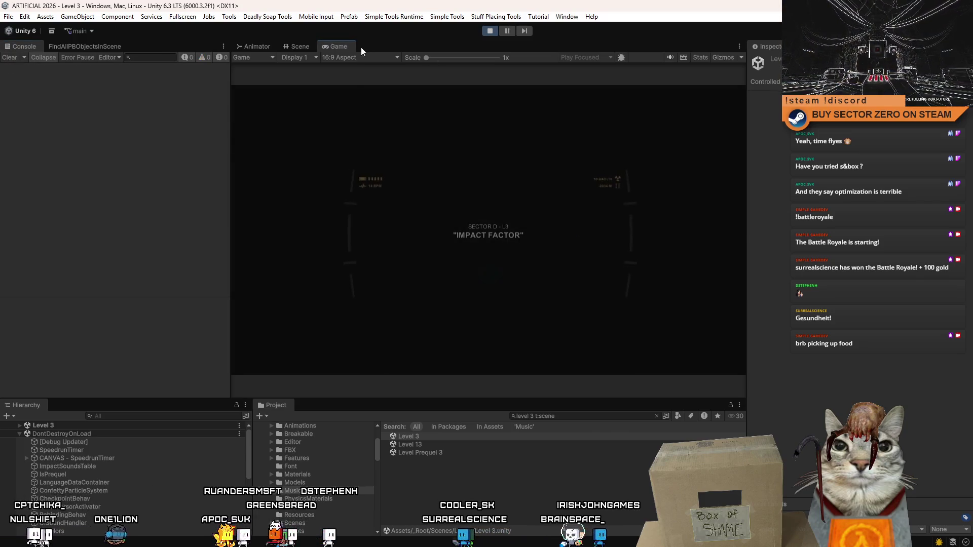
{"action": "double_click", "coordinate": [342, 45]}
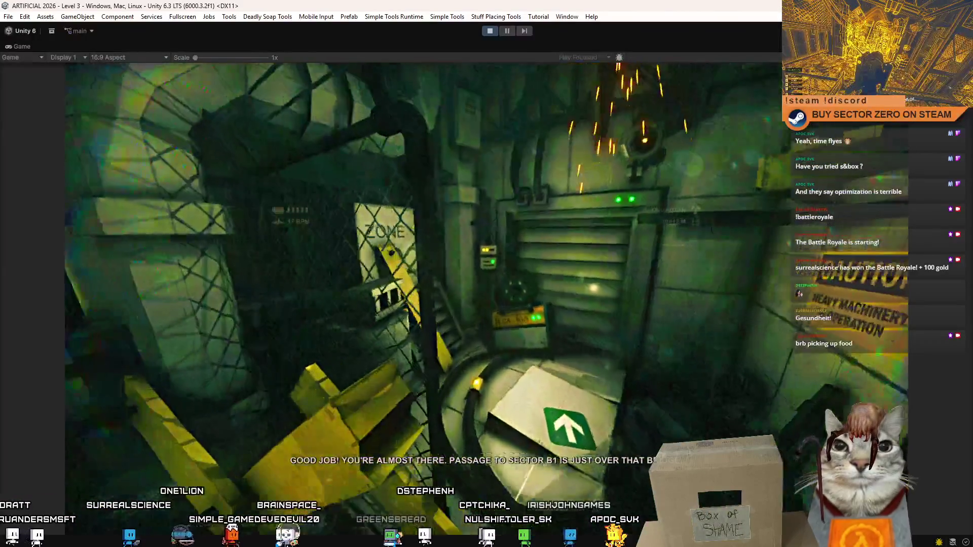
Step: Walk toward the zone sign, bring up the game menu, and exit fullscreen with F10
{"action": "key", "text": "w"}
{"action": "key", "text": "w"}
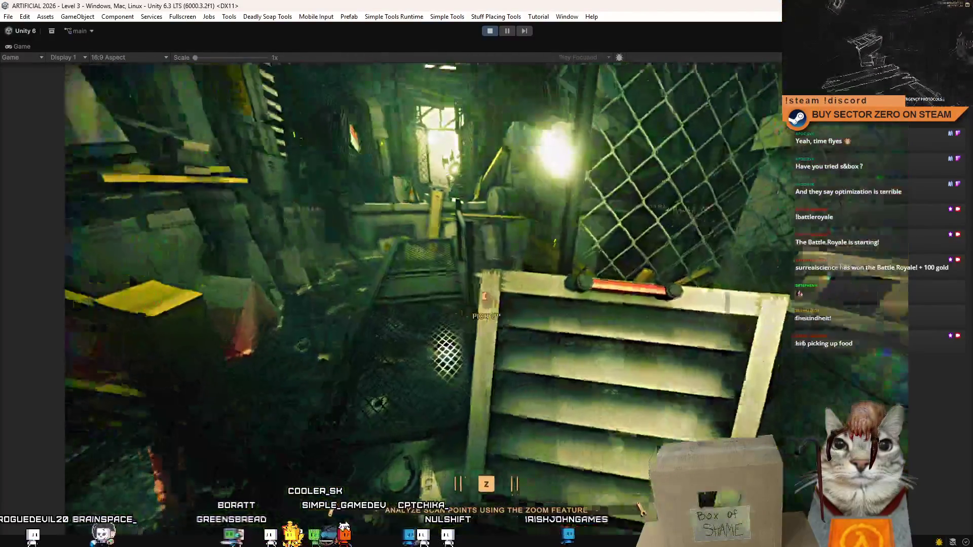
{"action": "key", "text": "F11"}
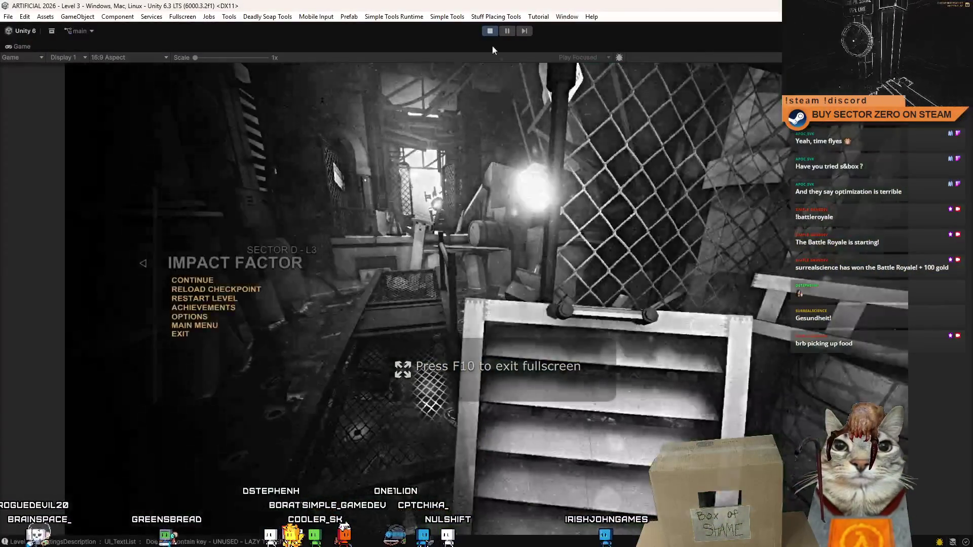
{"action": "key", "text": "F10"}
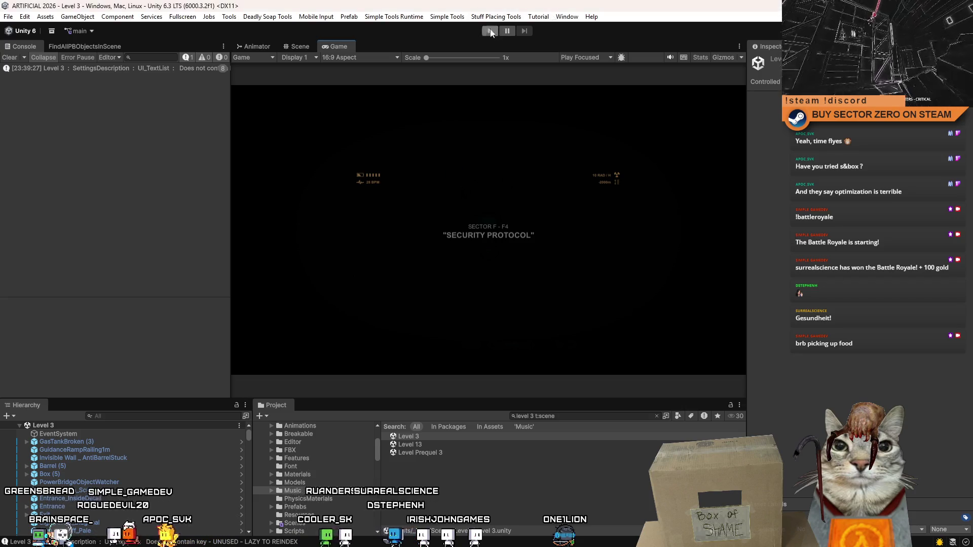
Step: Change the scene search to 'level 4' and open the Level 4 scene
{"action": "double_click", "coordinate": [532, 417]}
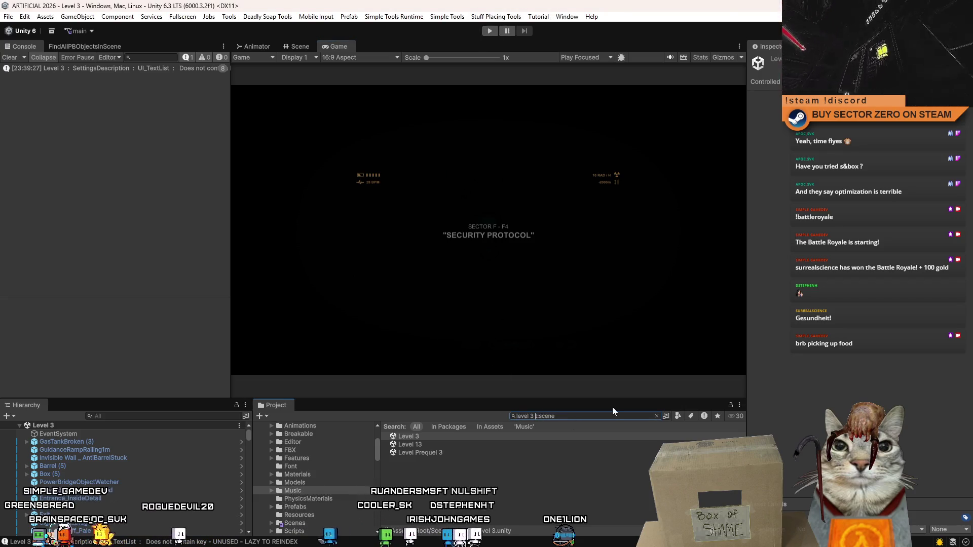
{"action": "type", "text": "4"}
{"action": "double_click", "coordinate": [445, 437]}
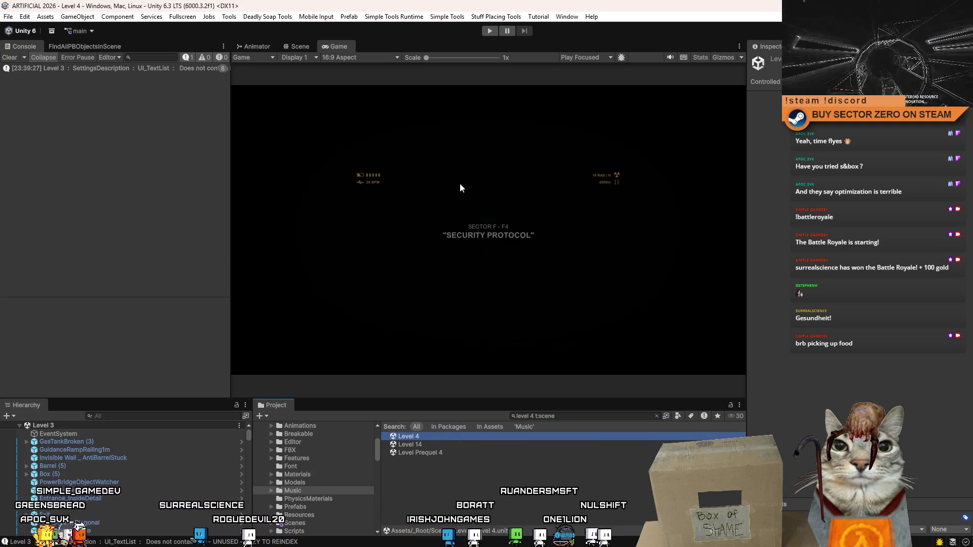
Step: Play-test Level 4 fullscreen, then return to the docked Game view and stop play mode
{"action": "left_click", "coordinate": [489, 31]}
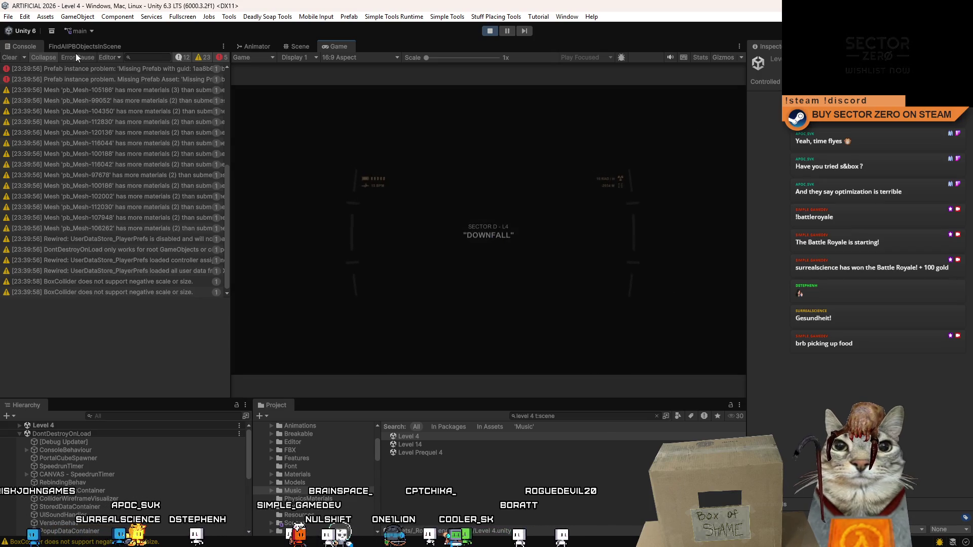
{"action": "key", "text": "F10"}
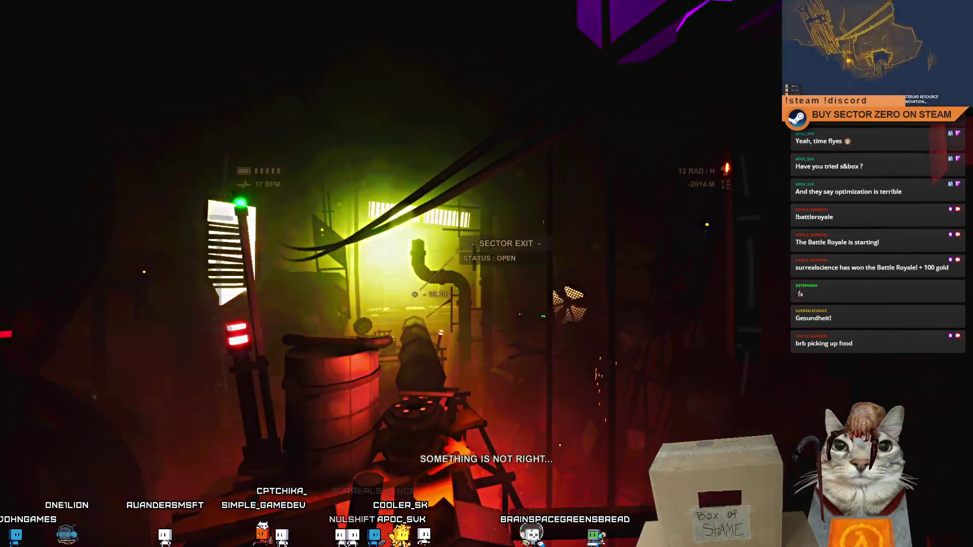
{"action": "key", "text": "alt+Tab"}
{"action": "left_click", "coordinate": [488, 229]}
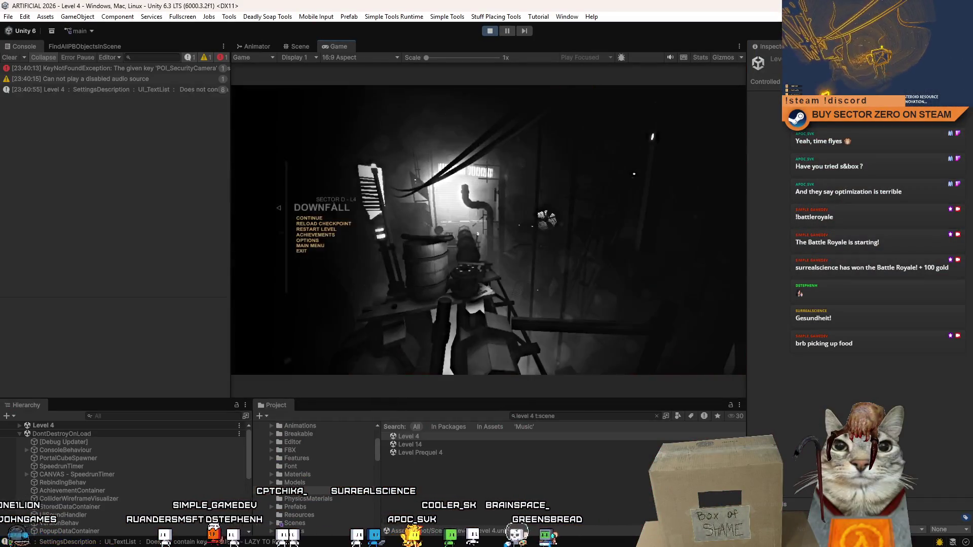
{"action": "left_click", "coordinate": [492, 30]}
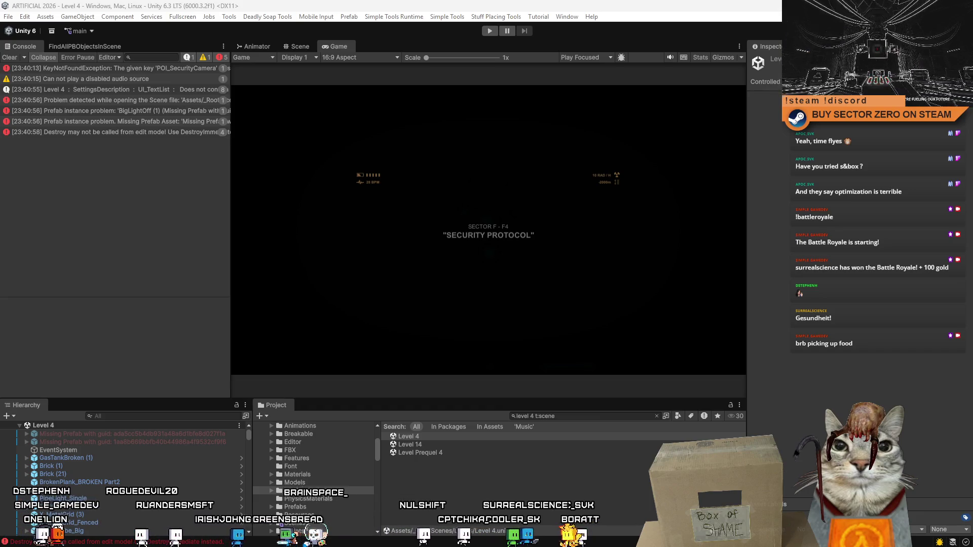
Step: Switch the scene search to 'level 5', open Level 5, clear the console and start playing
{"action": "left_click", "coordinate": [534, 416]}
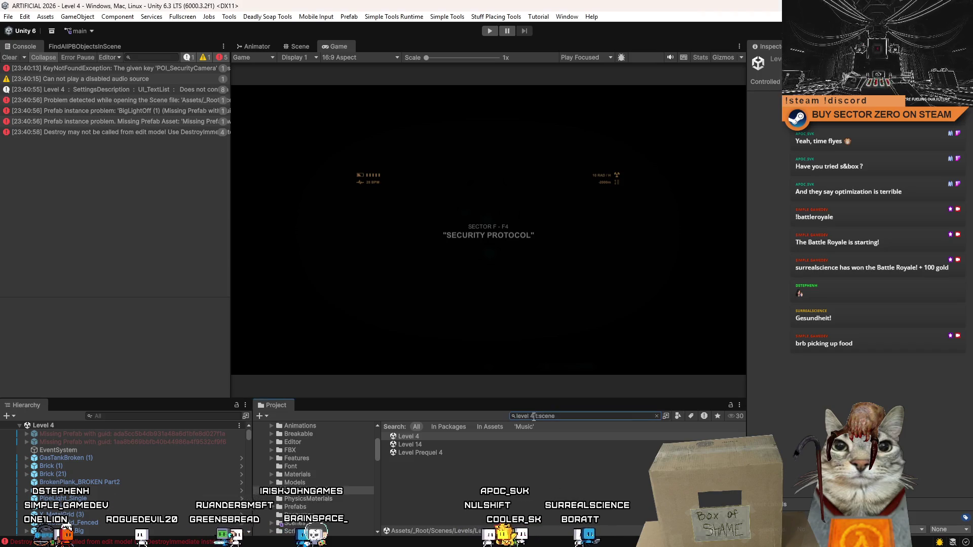
{"action": "key", "text": "BackSpace"}
{"action": "type", "text": "5"}
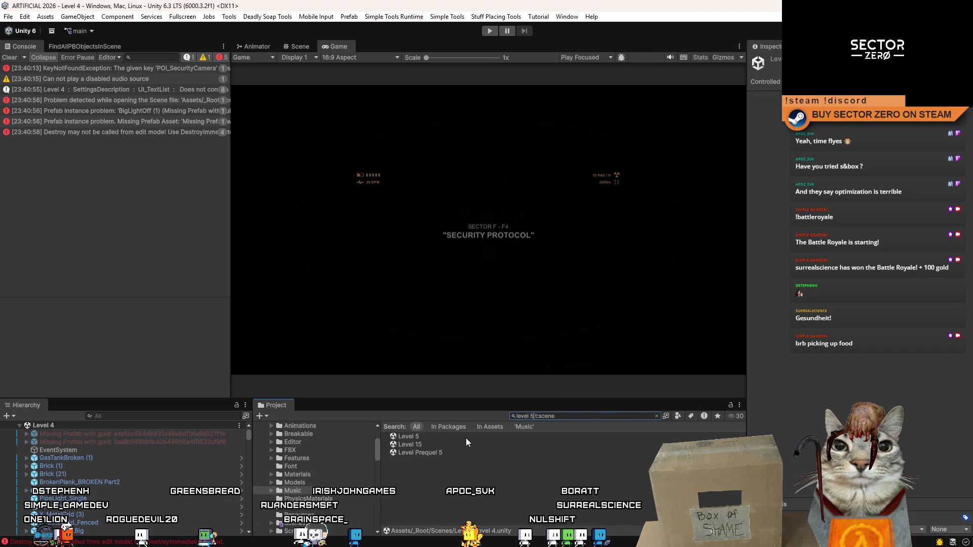
{"action": "double_click", "coordinate": [467, 437]}
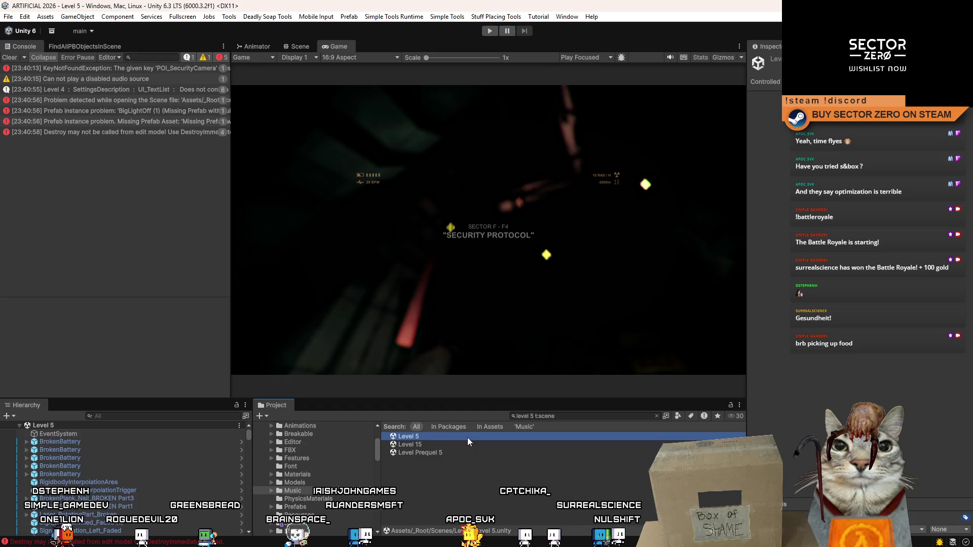
{"action": "left_click", "coordinate": [9, 57]}
{"action": "left_click", "coordinate": [490, 32]}
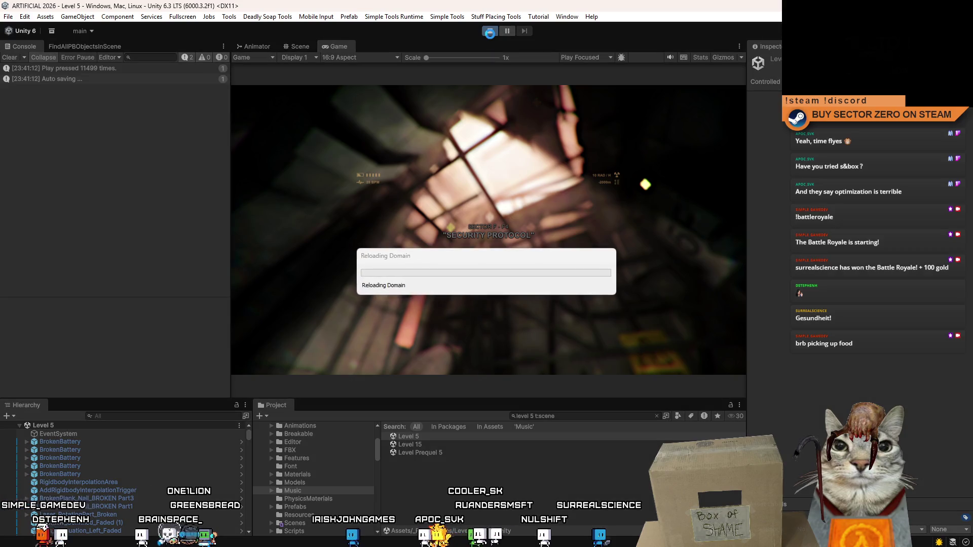
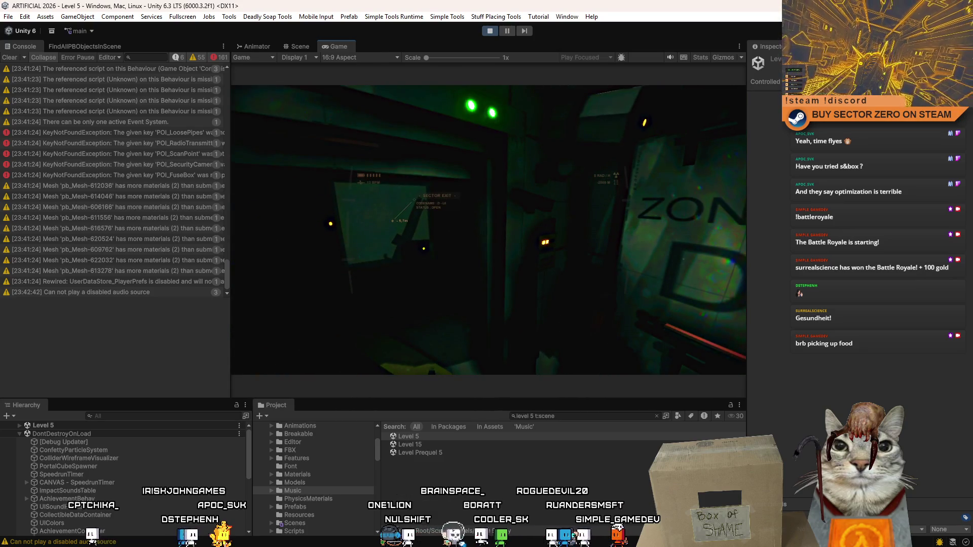
Step: Stop the Level 5 playtest and open Level 6 through the 'level 6 t:scene' Project search
{"action": "key", "text": "Escape"}
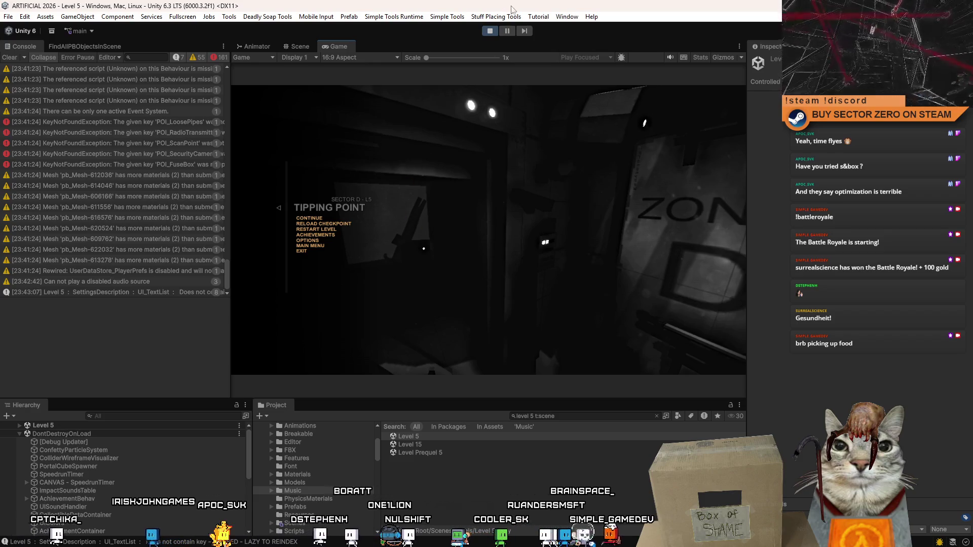
{"action": "left_click", "coordinate": [489, 30]}
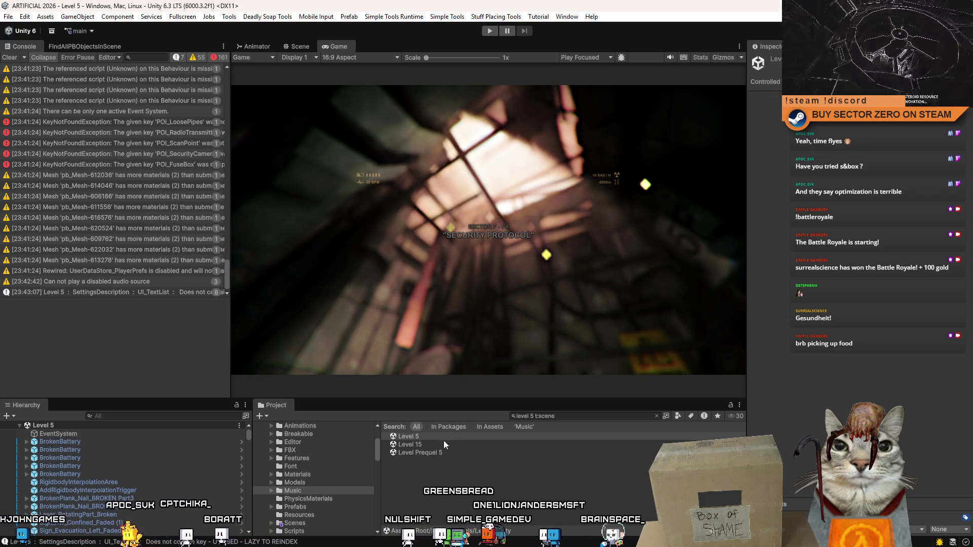
{"action": "left_click", "coordinate": [546, 416]}
{"action": "left_click", "coordinate": [534, 417]}
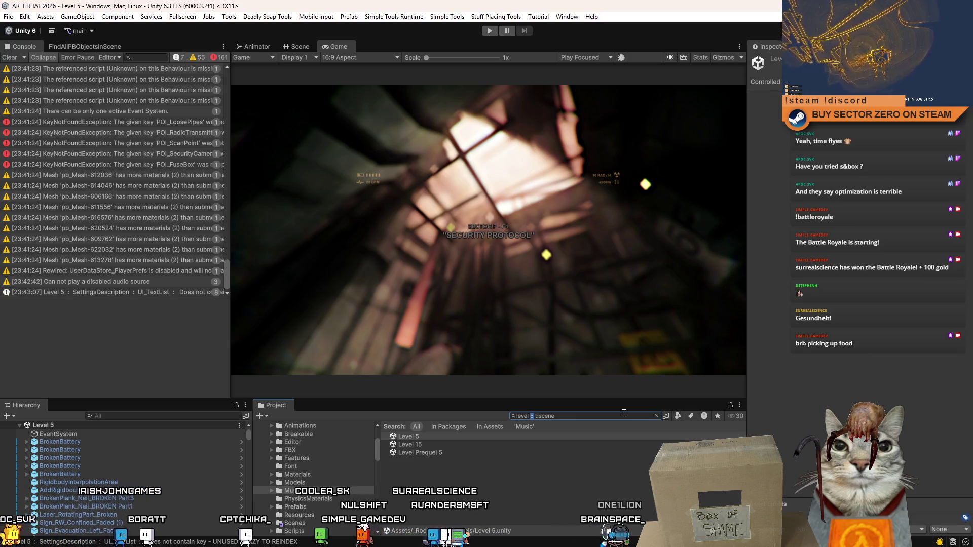
{"action": "key", "text": "BackSpace"}
{"action": "type", "text": "6"}
{"action": "left_click", "coordinate": [446, 436]}
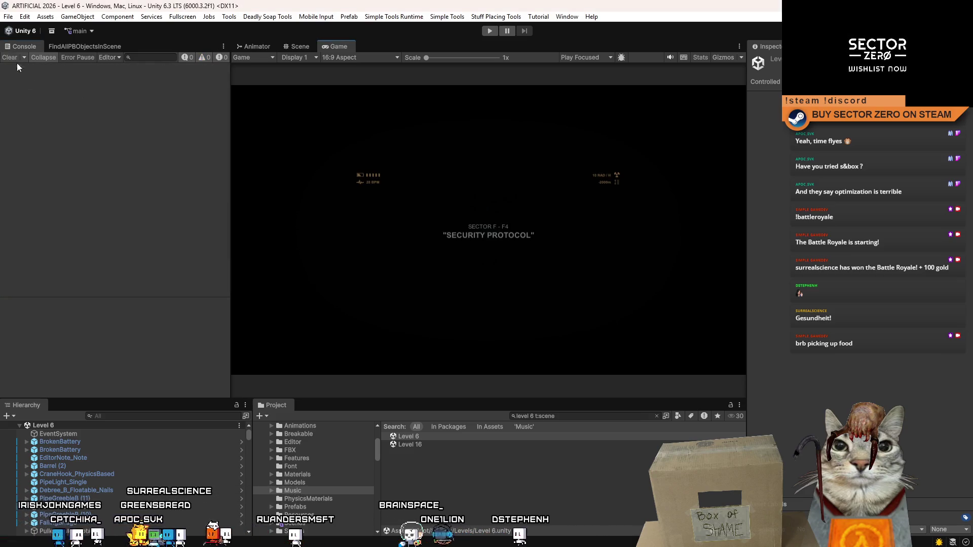
Step: Deselect the Level 6 scene asset and enter Play mode to playtest 'DIFFRACTION'
{"action": "left_click", "coordinate": [536, 482]}
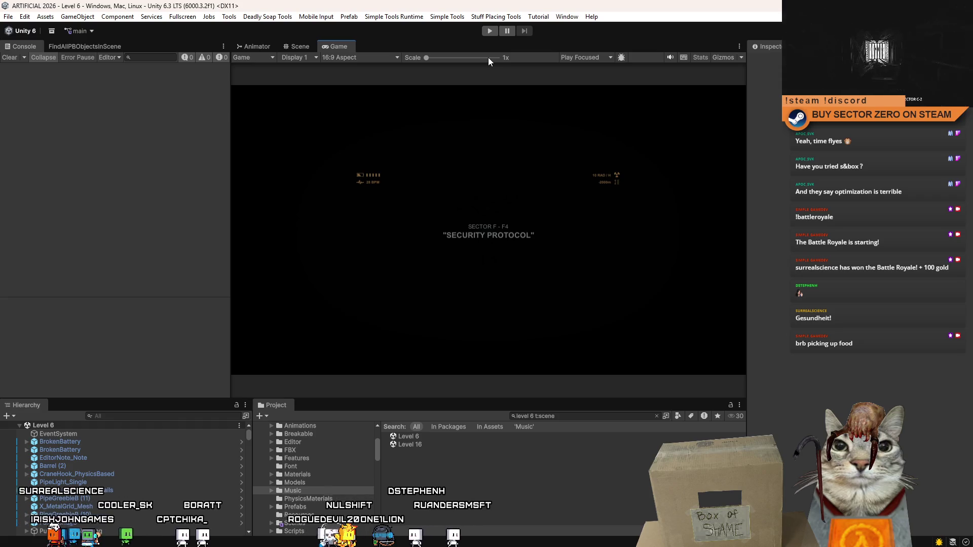
{"action": "left_click", "coordinate": [491, 32]}
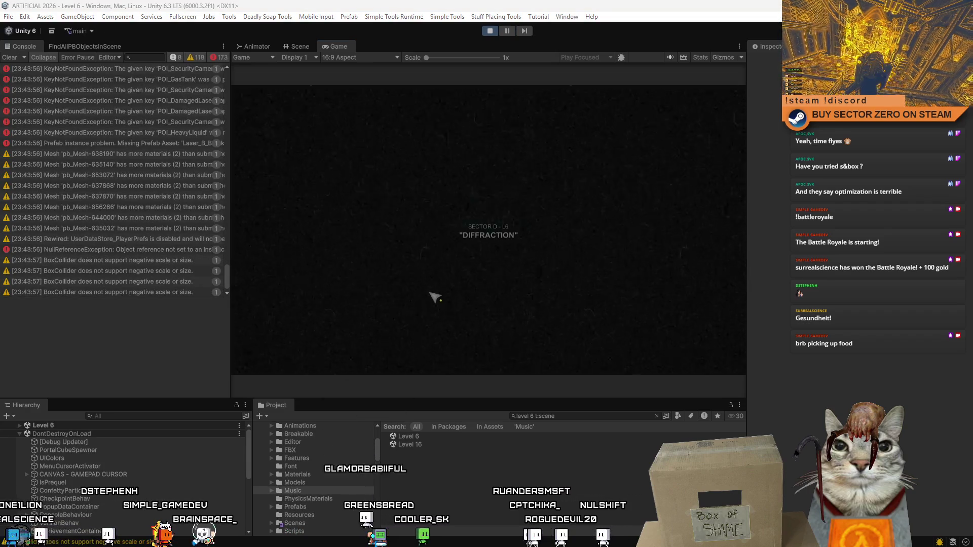
Step: Clear the Level 6 errors and warnings from the Console and make the Game view fullscreen
{"action": "left_click", "coordinate": [10, 57]}
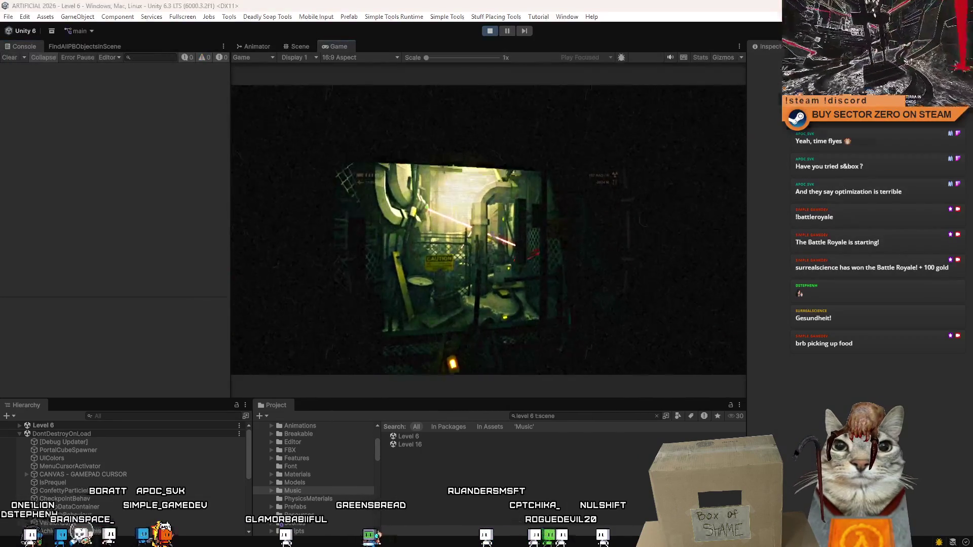
{"action": "key", "text": "F10"}
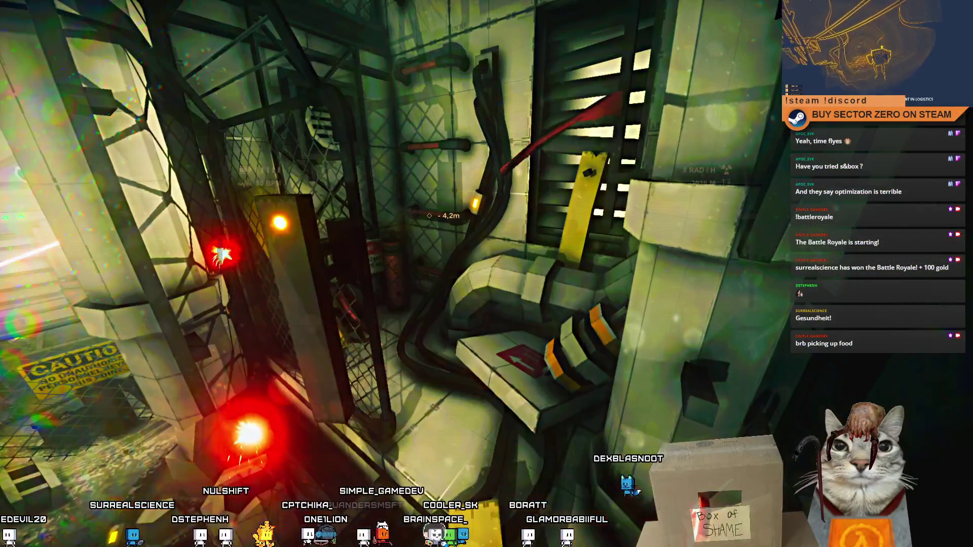
Step: Move through the first room past the vent and red valve toward the red ladder
{"action": "key", "text": "w"}
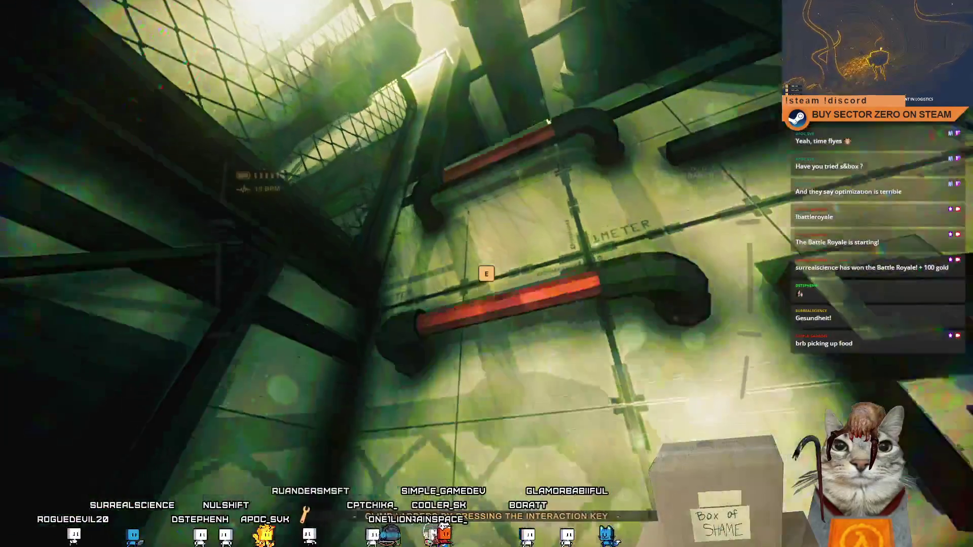
{"action": "key", "text": "e"}
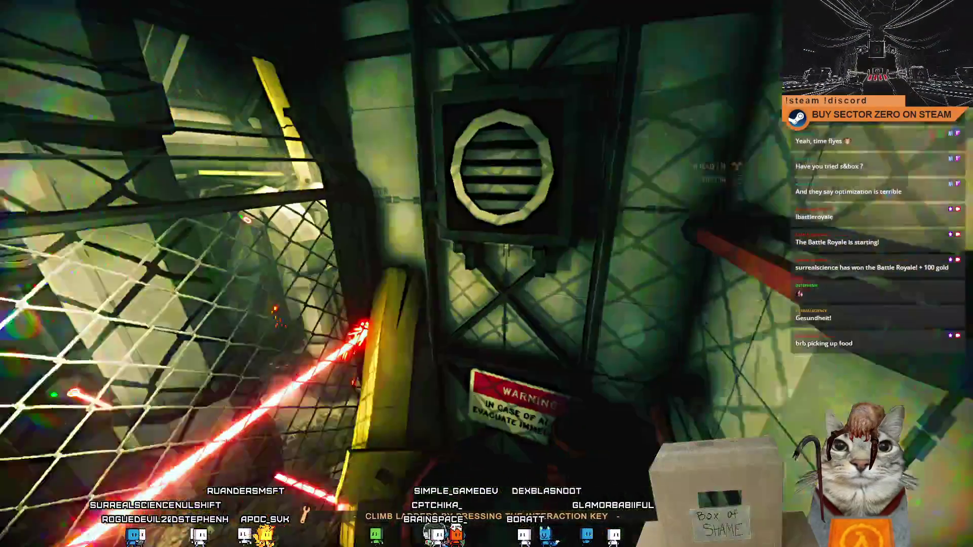
{"action": "key", "text": "w"}
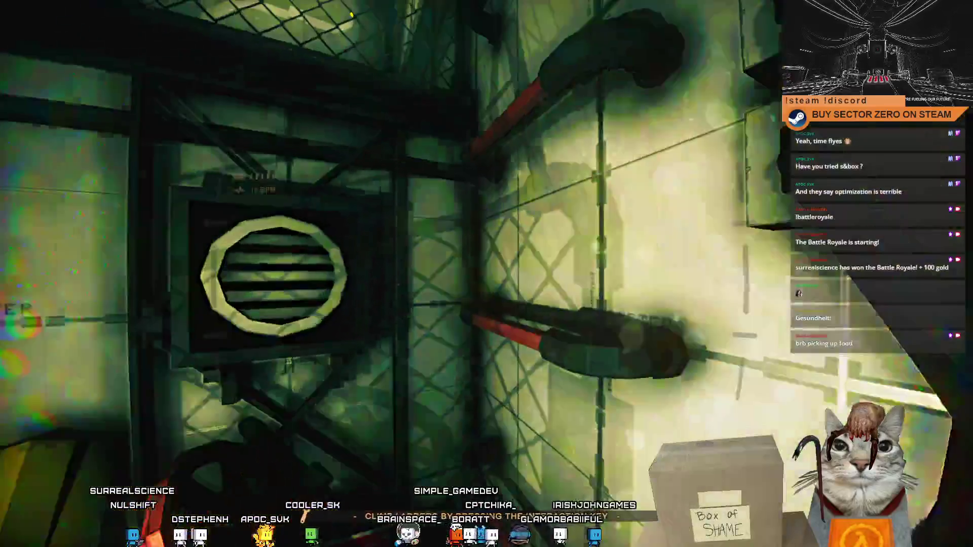
{"action": "key", "text": "w"}
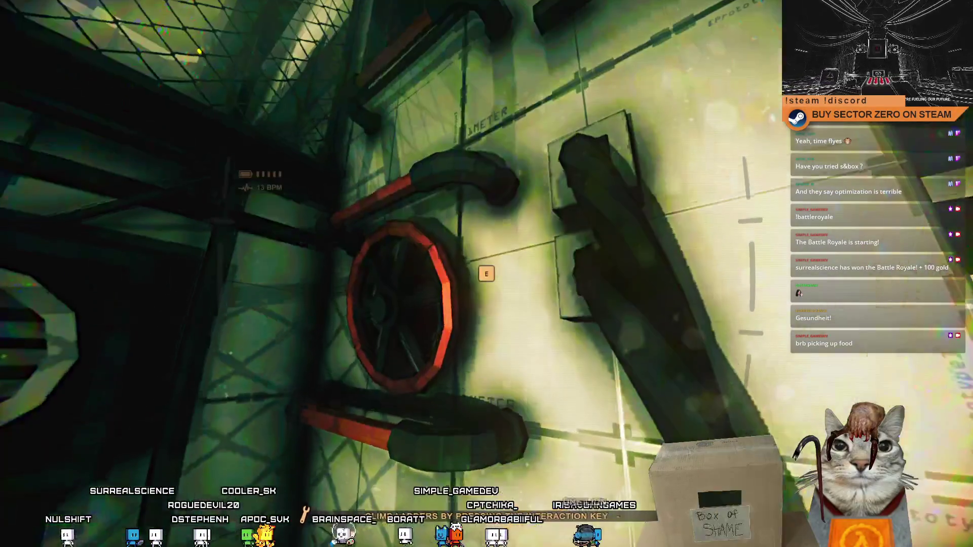
{"action": "key", "text": "e"}
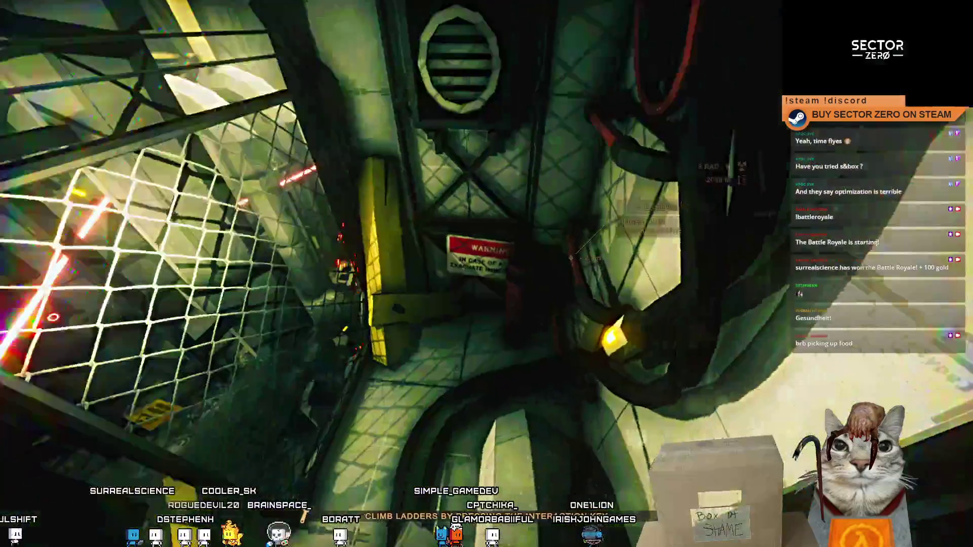
{"action": "key", "text": "w"}
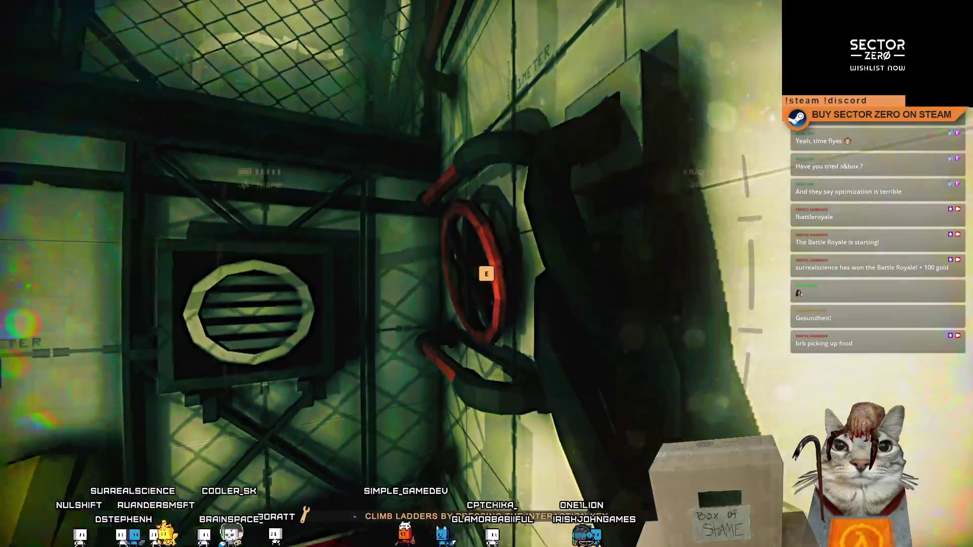
{"action": "key", "text": "e"}
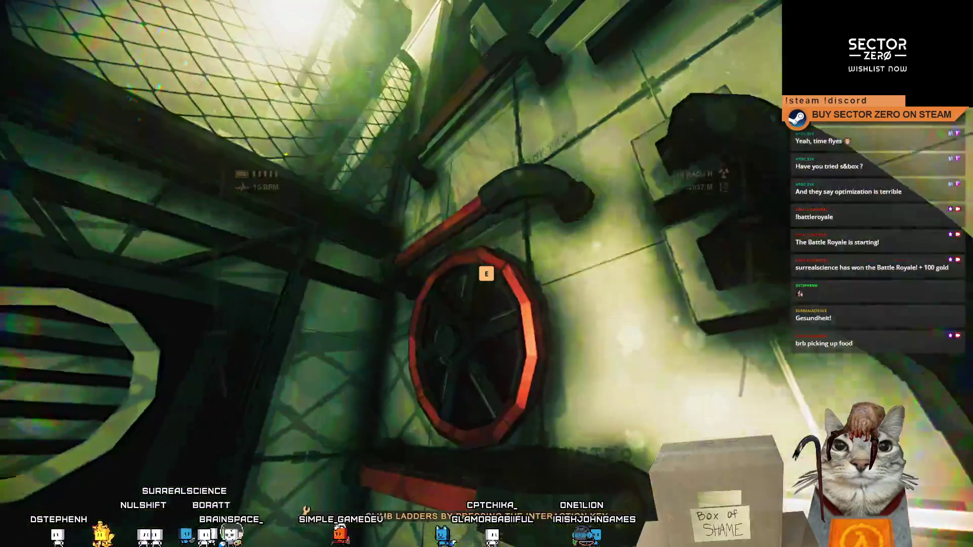
{"action": "key", "text": "w"}
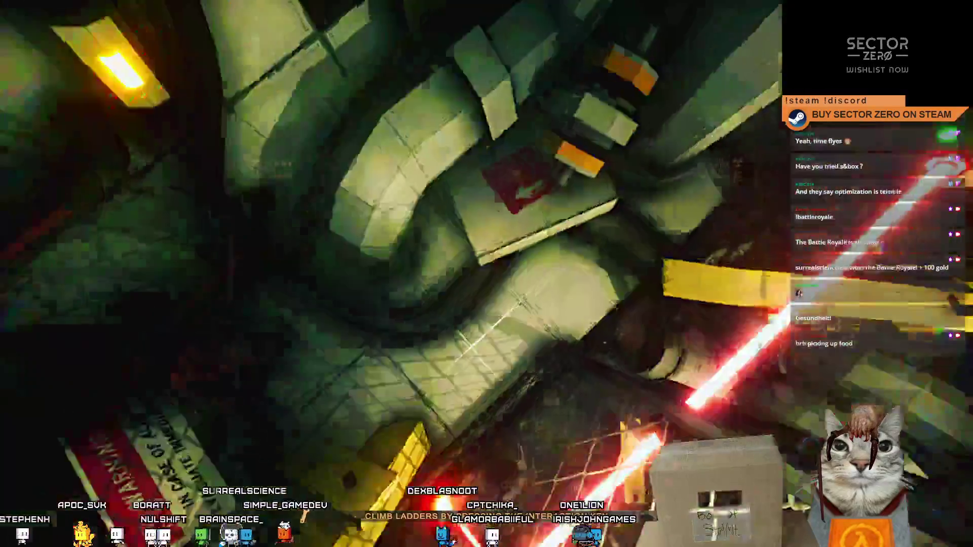
{"action": "key", "text": "w"}
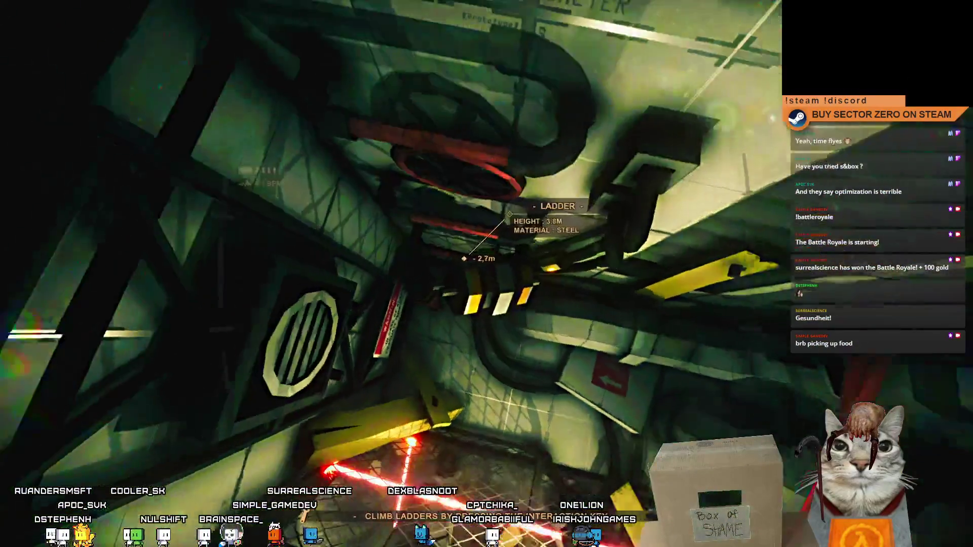
Step: Advance to the electrical-hazard doorway and COUNTERWEIGHT panel, then pause the game
{"action": "key", "text": "w"}
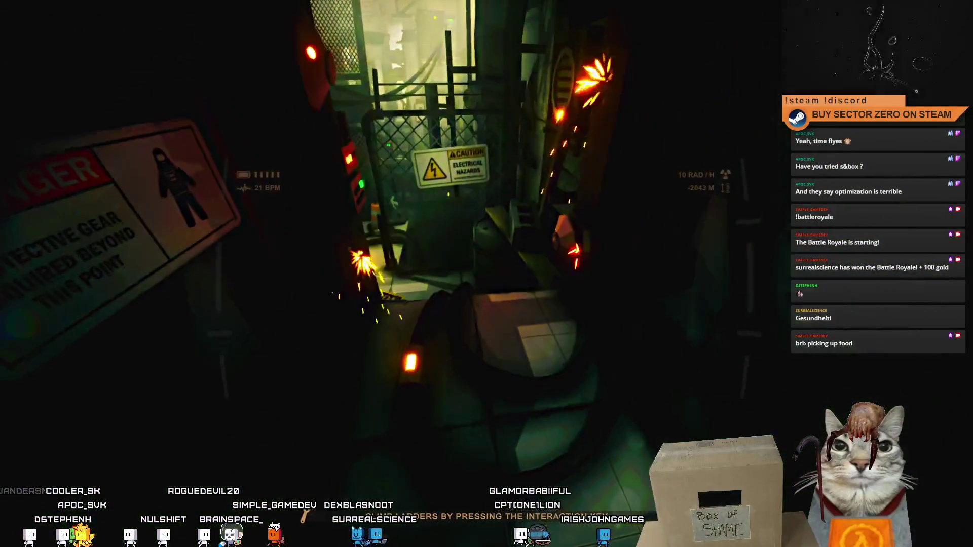
{"action": "key", "text": "w"}
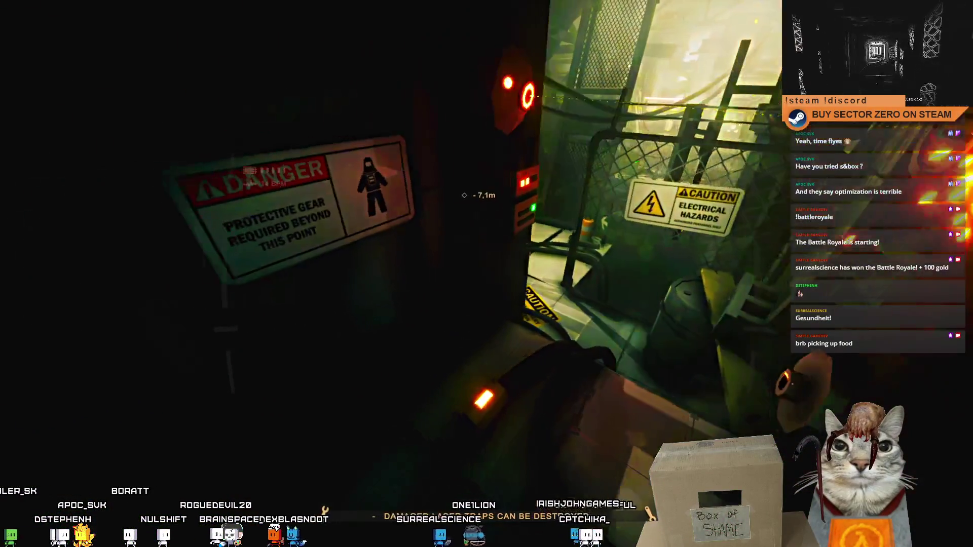
{"action": "key", "text": "w"}
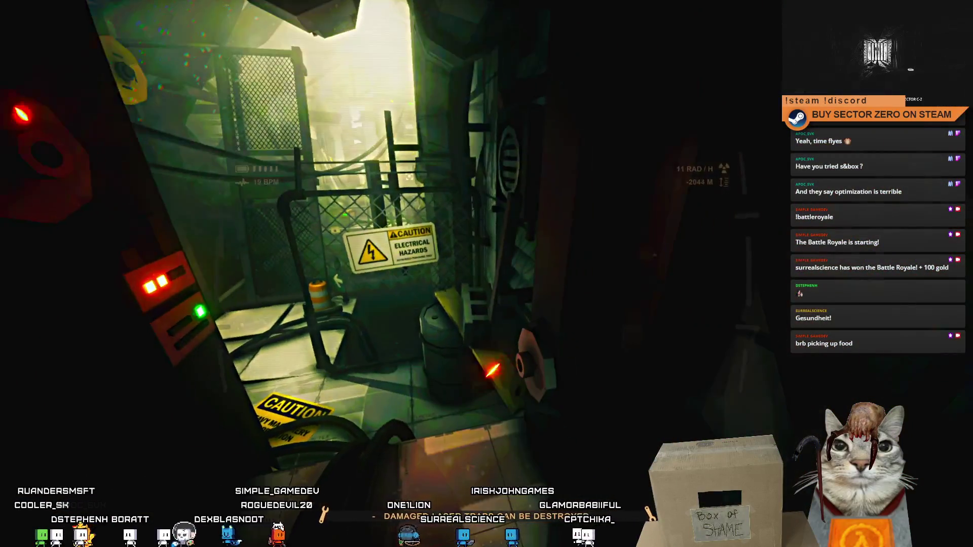
{"action": "key", "text": "w"}
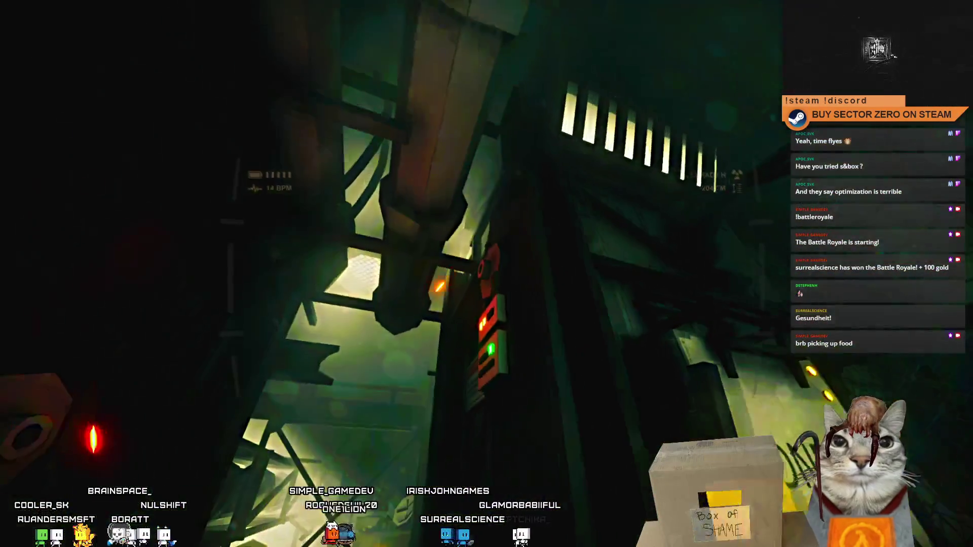
{"action": "key", "text": "w"}
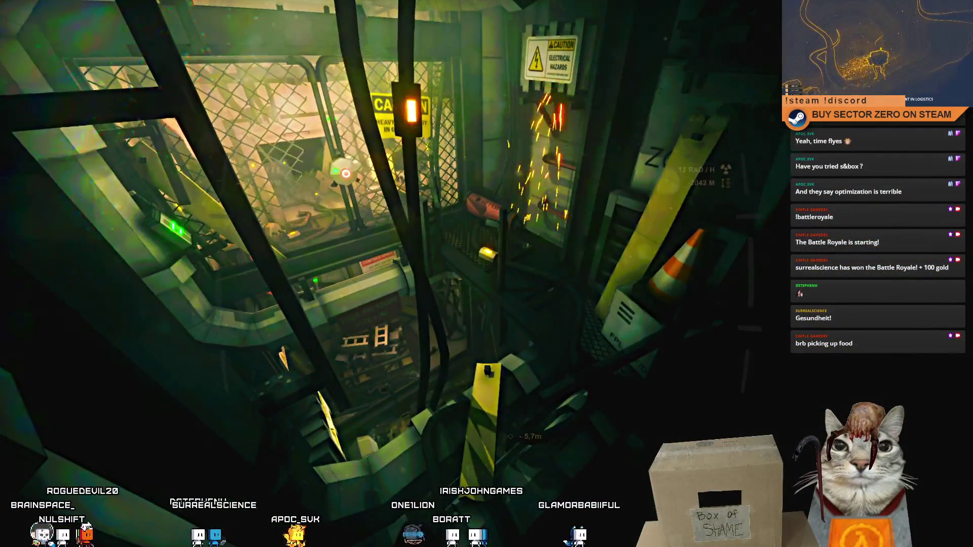
{"action": "key", "text": "Escape"}
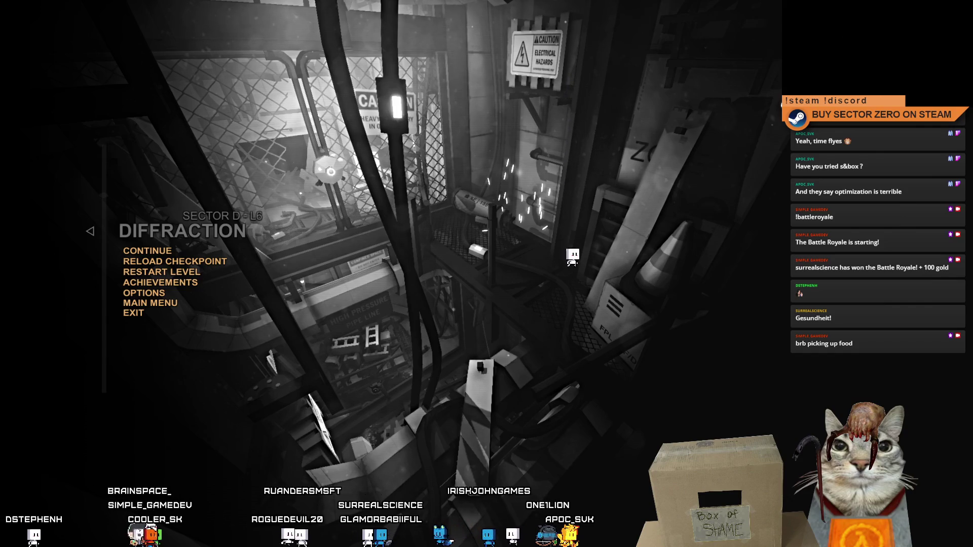
Step: Resume Level 6 and play on past the caution-fenced machinery to the sector exit
{"action": "key", "text": "Escape"}
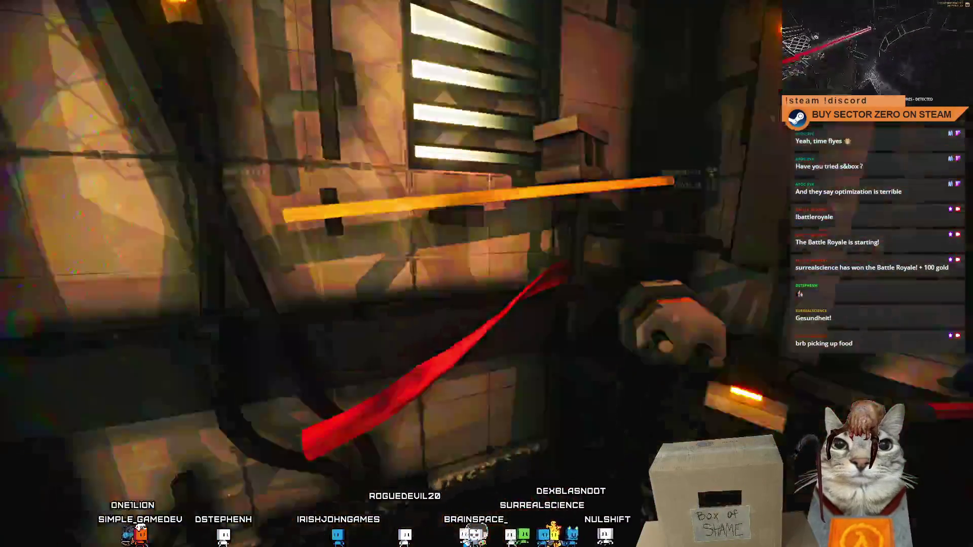
Step: Exit fullscreen and stop Play mode, ending the Level 6 playtest
{"action": "key", "text": "Escape"}
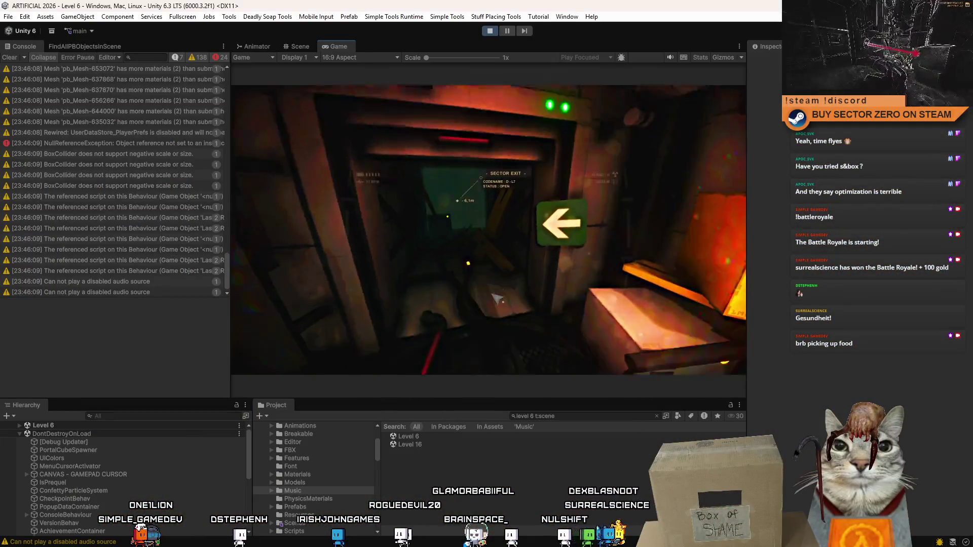
{"action": "key", "text": "Escape"}
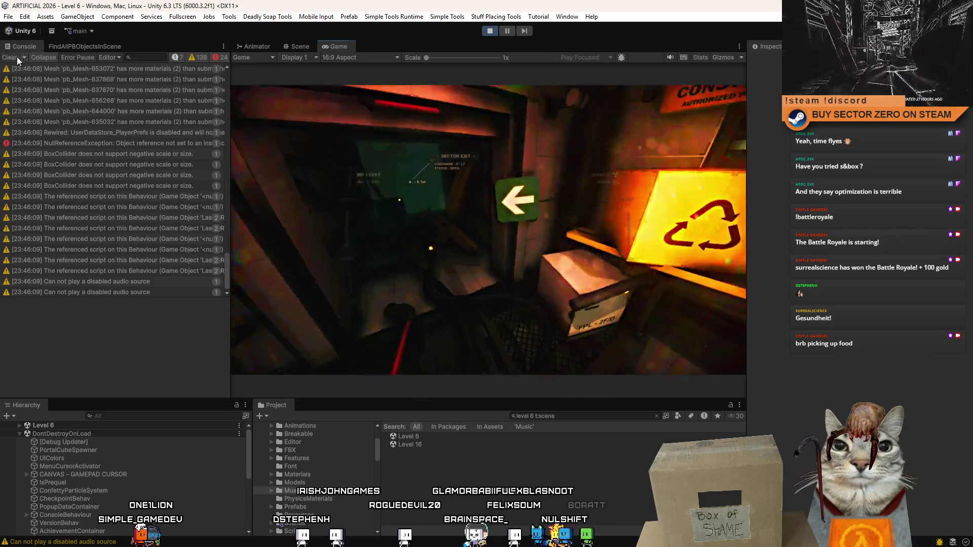
{"action": "key", "text": "Escape"}
{"action": "left_click", "coordinate": [490, 31]}
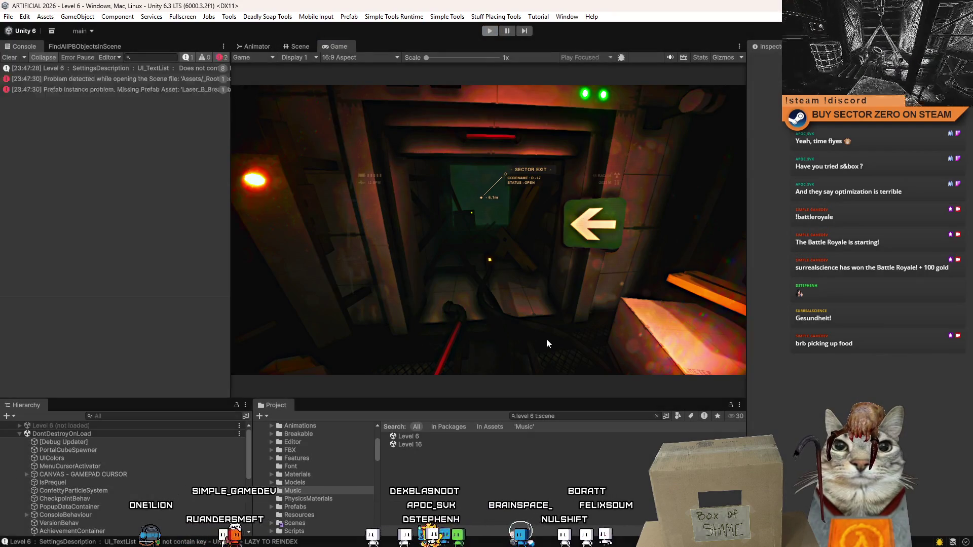
{"action": "left_click", "coordinate": [522, 417]}
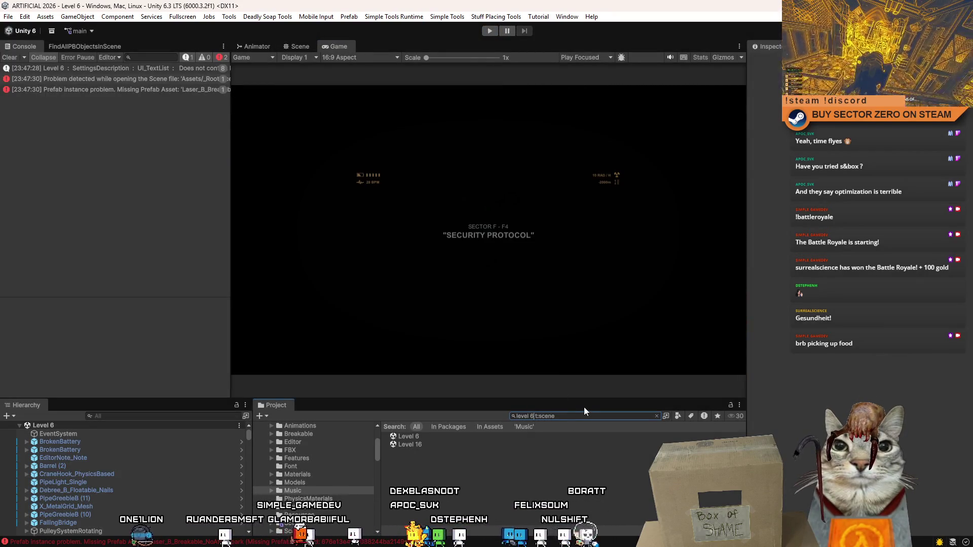
Step: Open the Level 7 scene via the 'level 7 t:scene' search and clear the Console
{"action": "key", "text": "BackSpace"}
{"action": "type", "text": "7"}
{"action": "left_click", "coordinate": [449, 437]}
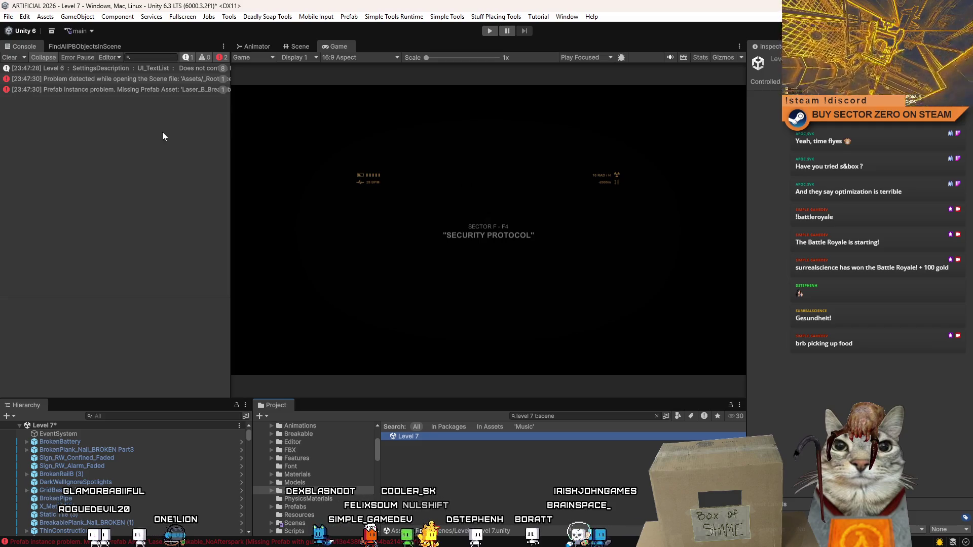
{"action": "left_click", "coordinate": [9, 58]}
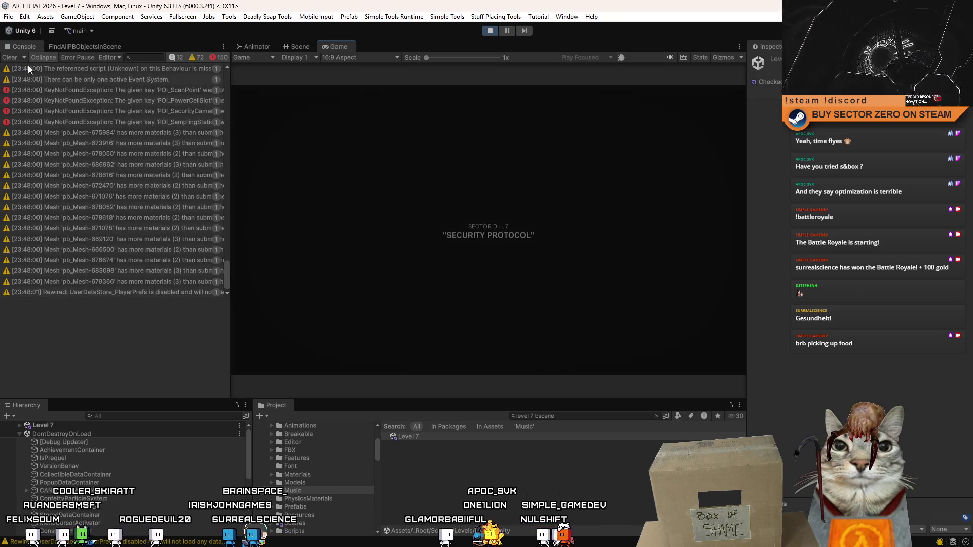
Step: Clear the Console, play Level 7 fullscreen through Zone D3, then exit fullscreen
{"action": "left_click", "coordinate": [10, 58]}
{"action": "key", "text": "F10"}
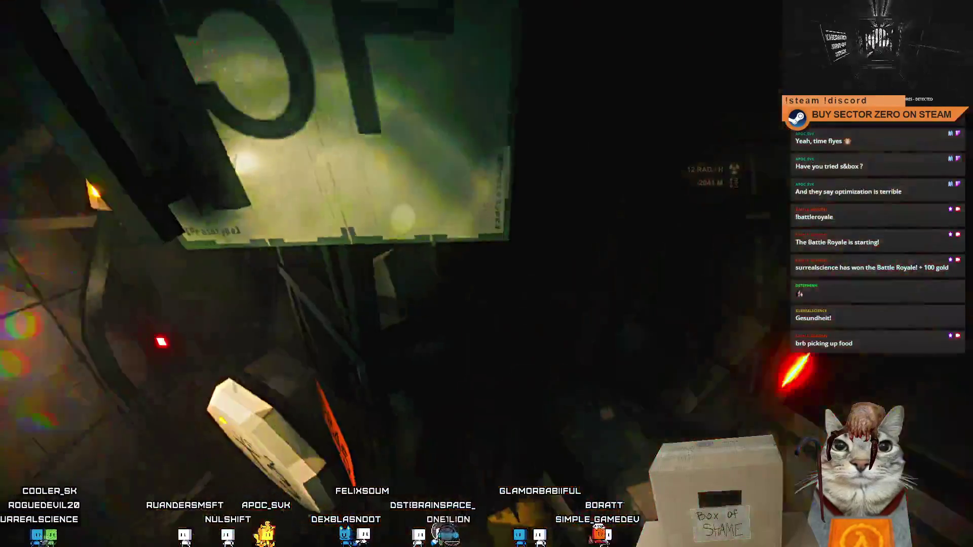
{"action": "key", "text": "F11"}
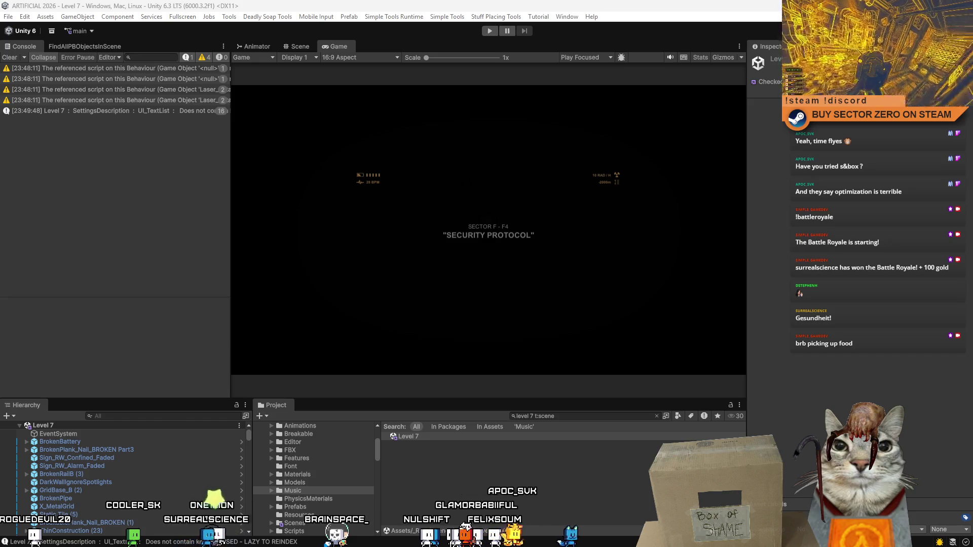
Step: Change the search to 'level 8 t:scene', open Level 8, clear the Console and press Play
{"action": "left_click", "coordinate": [585, 469]}
{"action": "double_click", "coordinate": [531, 417]}
{"action": "type", "text": "8"}
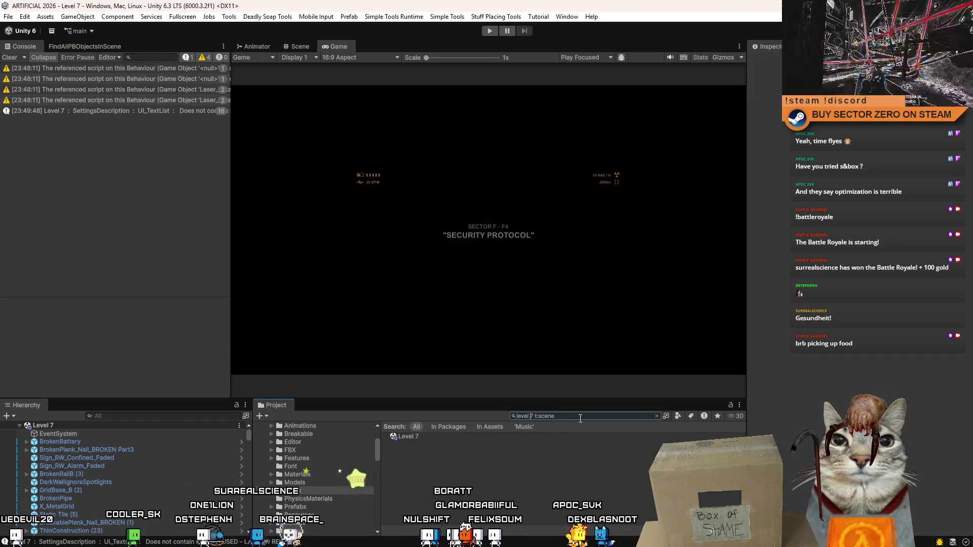
{"action": "double_click", "coordinate": [408, 436]}
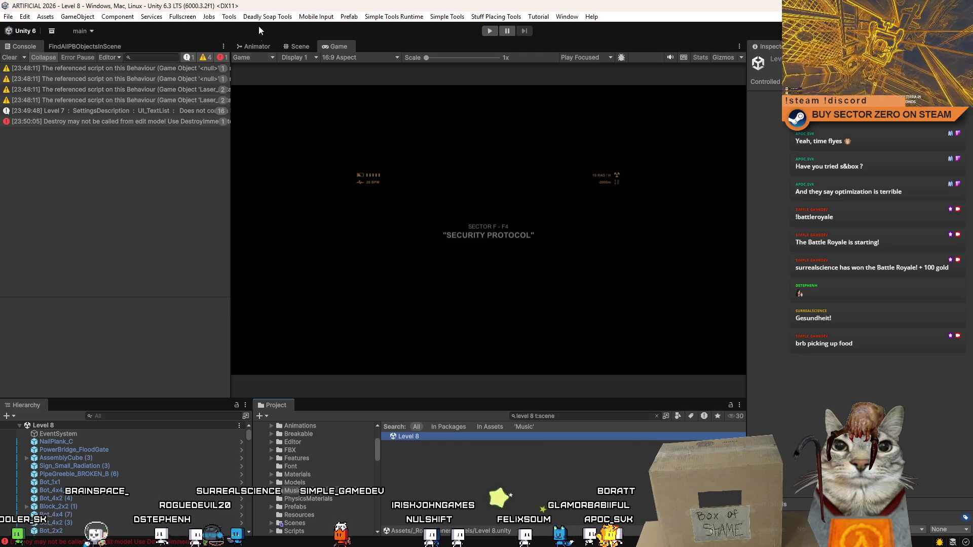
{"action": "left_click", "coordinate": [9, 58]}
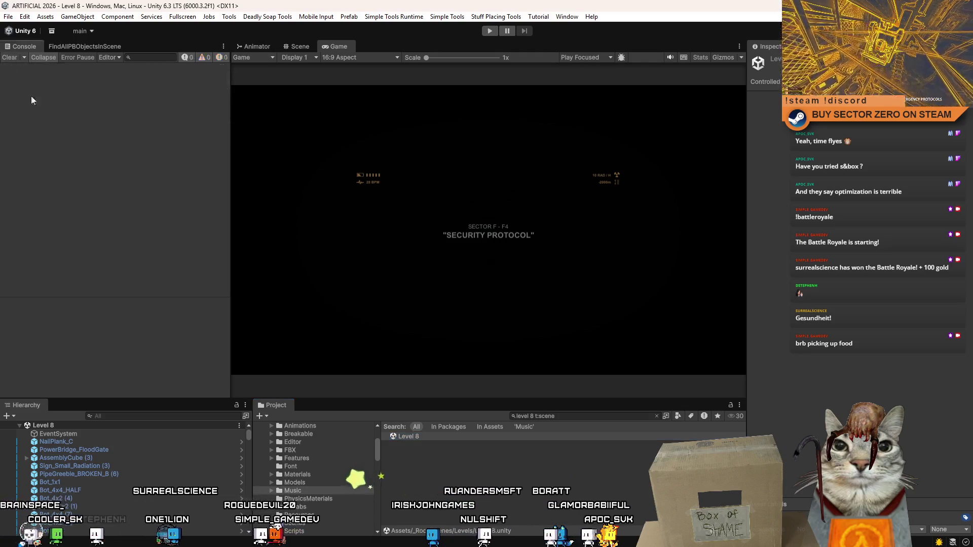
{"action": "left_click", "coordinate": [488, 31]}
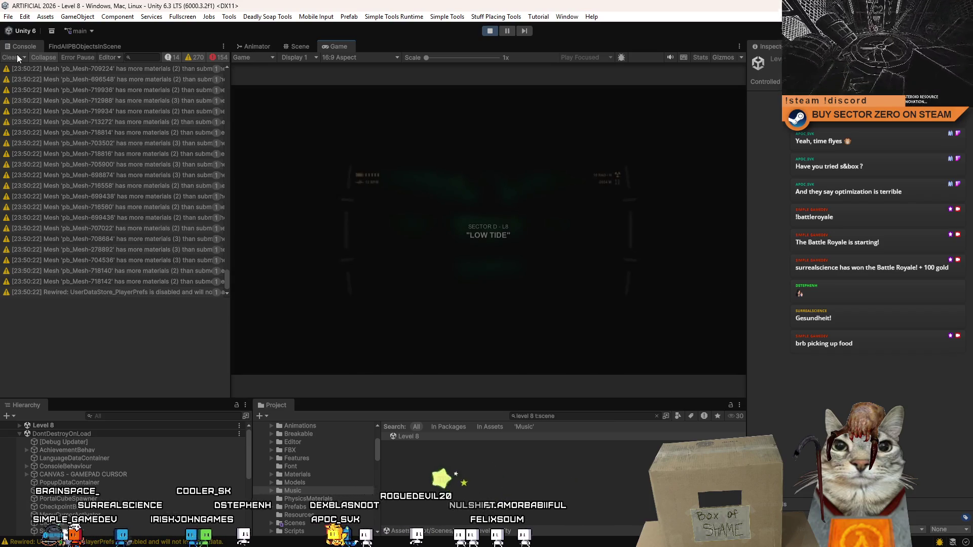
Step: Clear the Console, play Level 8 fullscreen to the triple-beam laser turret, then exit fullscreen
{"action": "left_click", "coordinate": [9, 57]}
{"action": "key", "text": "F10"}
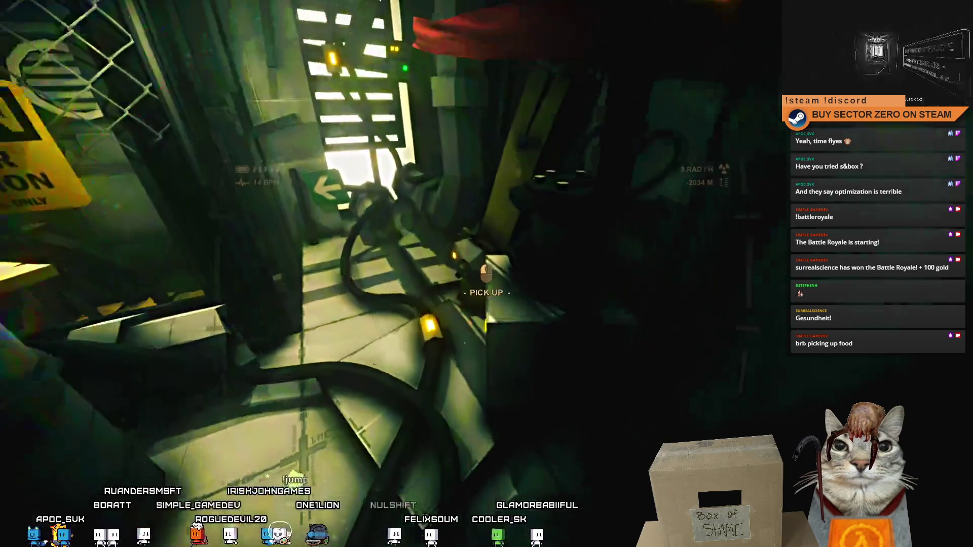
{"action": "left_click", "coordinate": [486, 274]}
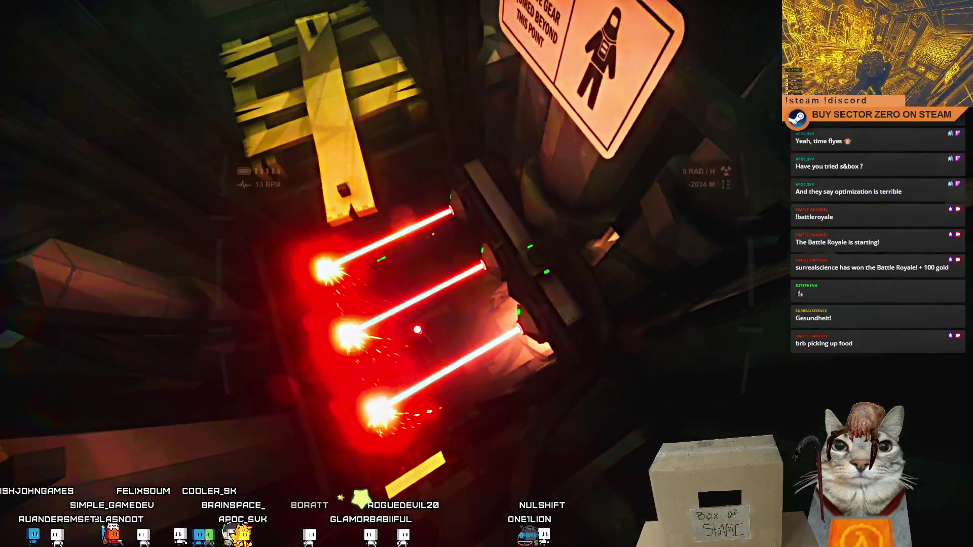
{"action": "key", "text": "F11"}
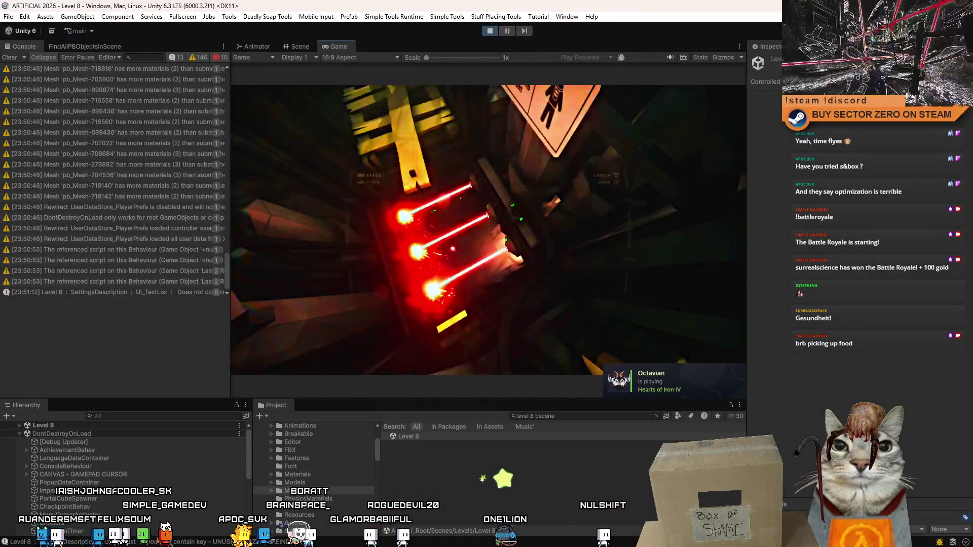
Step: Pause Level 8 and fly the Scene camera to the laser beams by the green wall
{"action": "key", "text": "Escape"}
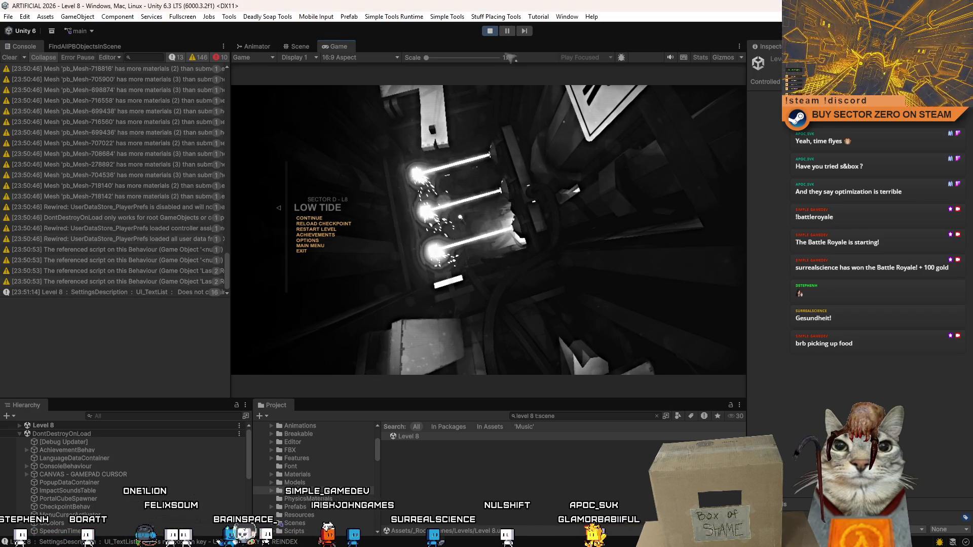
{"action": "left_click", "coordinate": [298, 50]}
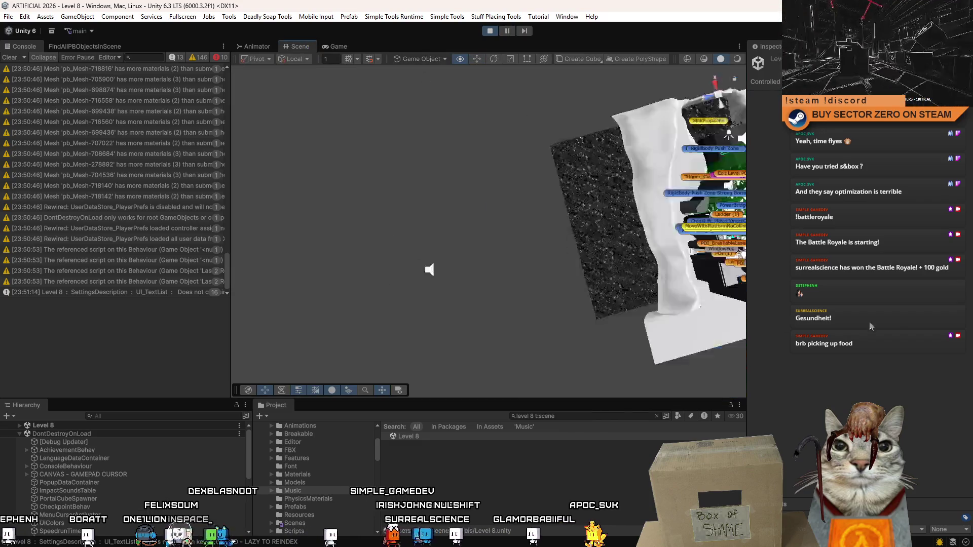
{"action": "scroll", "coordinate": [430, 257], "scroll_direction": "up", "scroll_amount": 10}
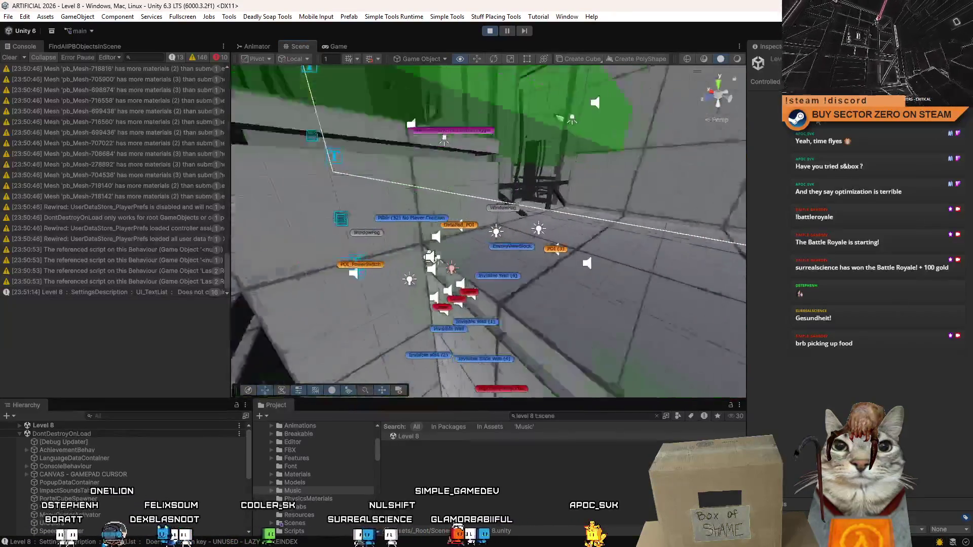
{"action": "mouse_move", "coordinate": [429, 257]}
{"action": "left_mouse_down"}
{"action": "mouse_move", "coordinate": [664, 102]}
{"action": "mouse_move", "coordinate": [416, 238]}
{"action": "left_mouse_up"}
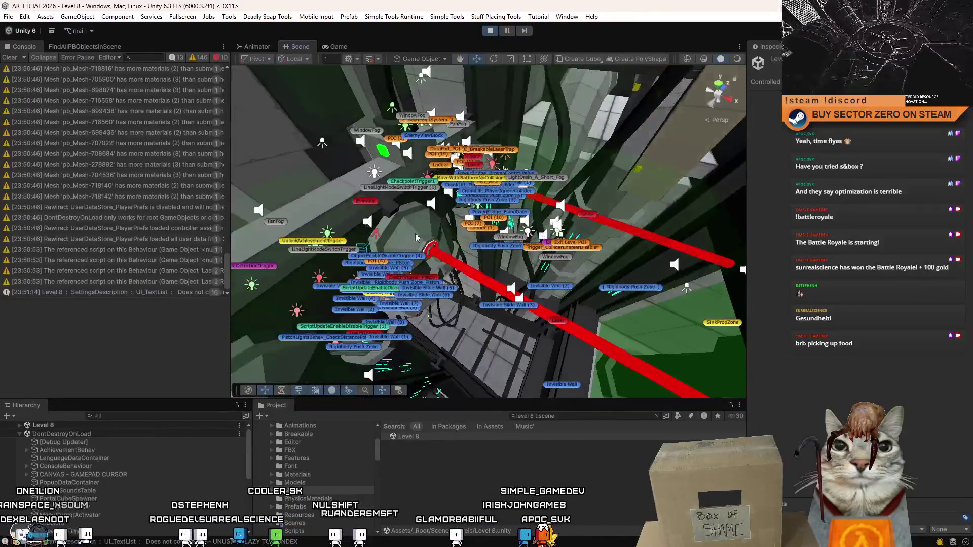
{"action": "left_click", "coordinate": [416, 237]}
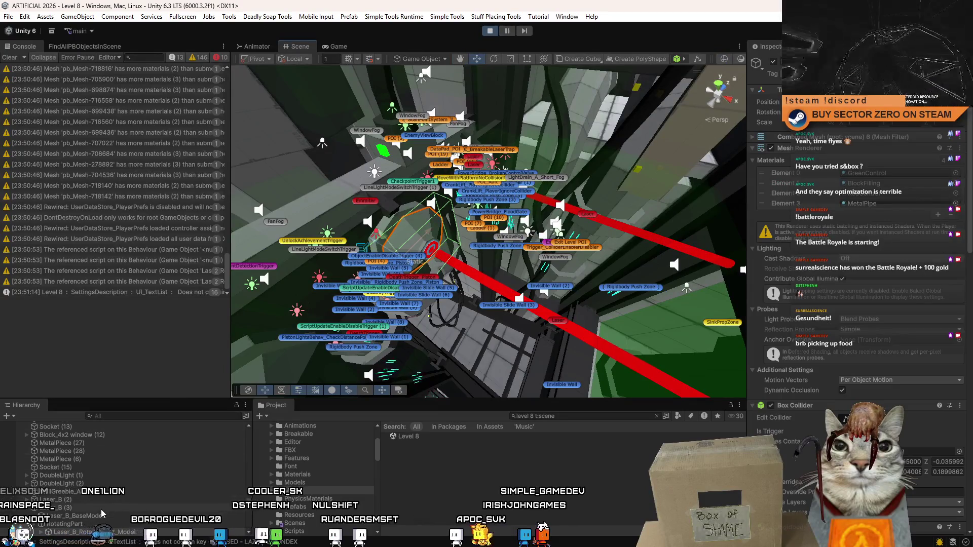
Step: Select the Laser_B emitter, delete it, and return to the Game view
{"action": "double_click", "coordinate": [101, 514]}
{"action": "left_click", "coordinate": [365, 203]}
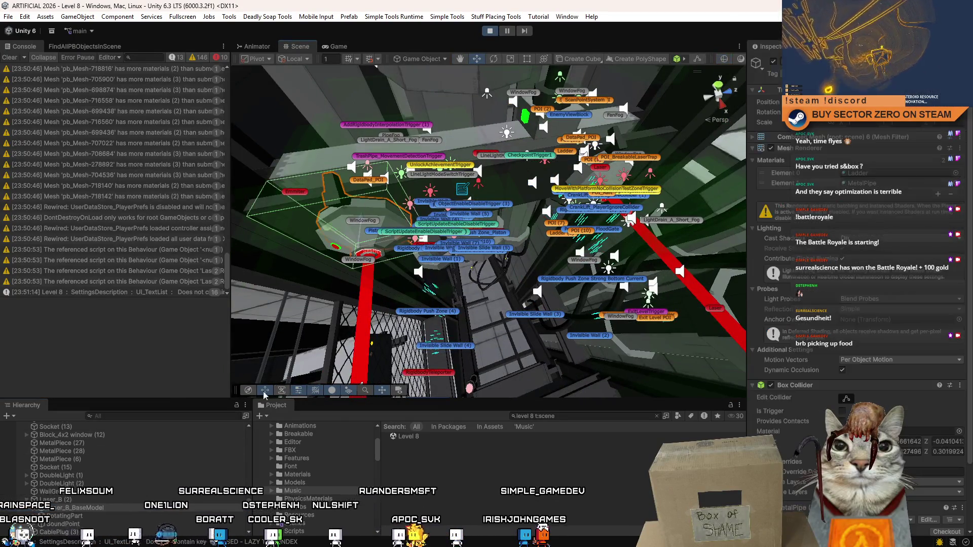
{"action": "key", "text": "Delete"}
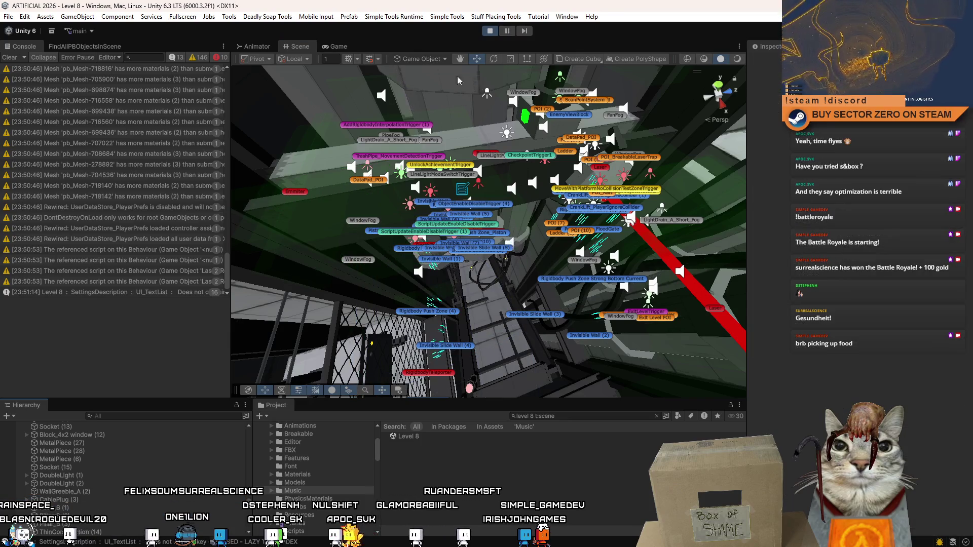
{"action": "left_click", "coordinate": [336, 47]}
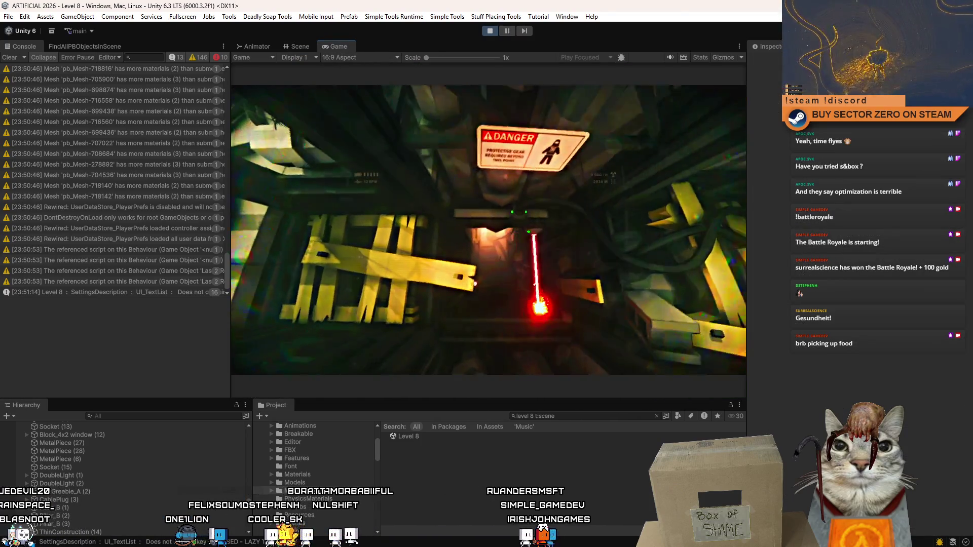
Step: Walk toward the removed laser, then refocus the Game view and close the pause menu to resume Level 8
{"action": "key", "text": "w"}
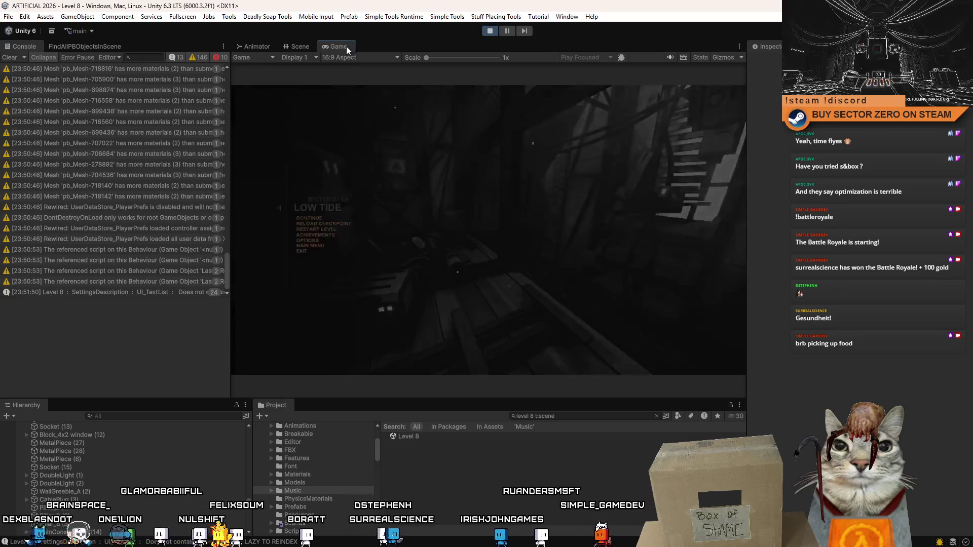
{"action": "left_click", "coordinate": [346, 47]}
{"action": "key", "text": "shift+space"}
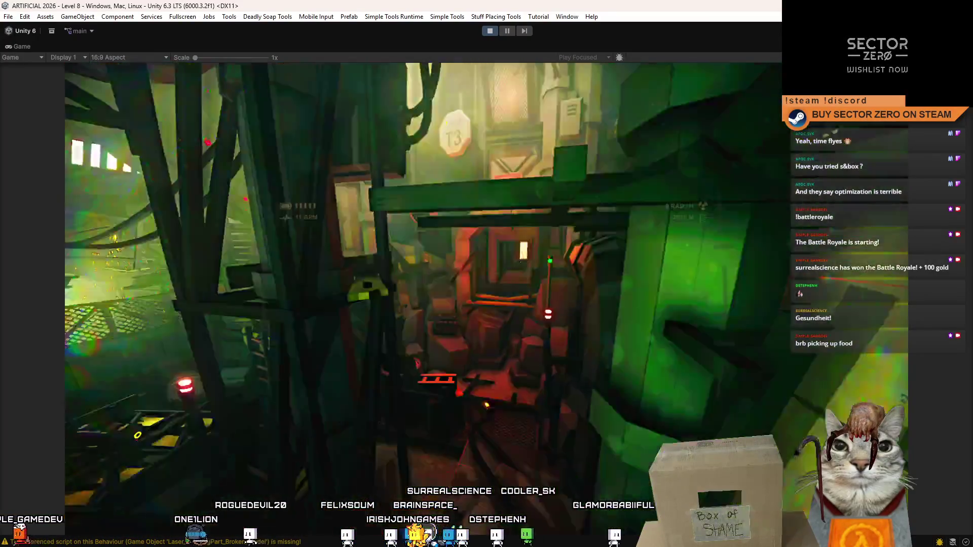
Step: Walk into the red room, toggle fullscreen on and off with F10, and stop the Level 8 playtest
{"action": "key", "text": "w"}
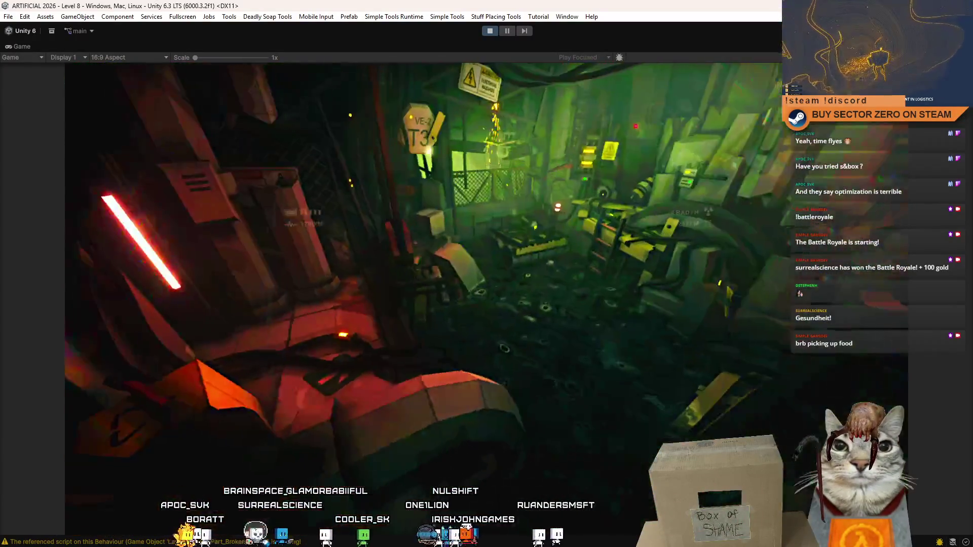
{"action": "key", "text": "F10"}
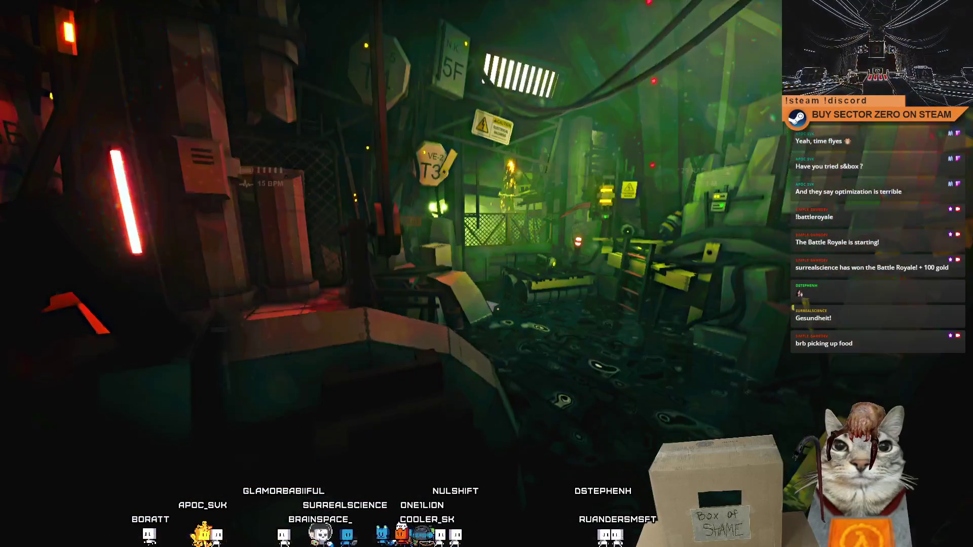
{"action": "key", "text": "F10"}
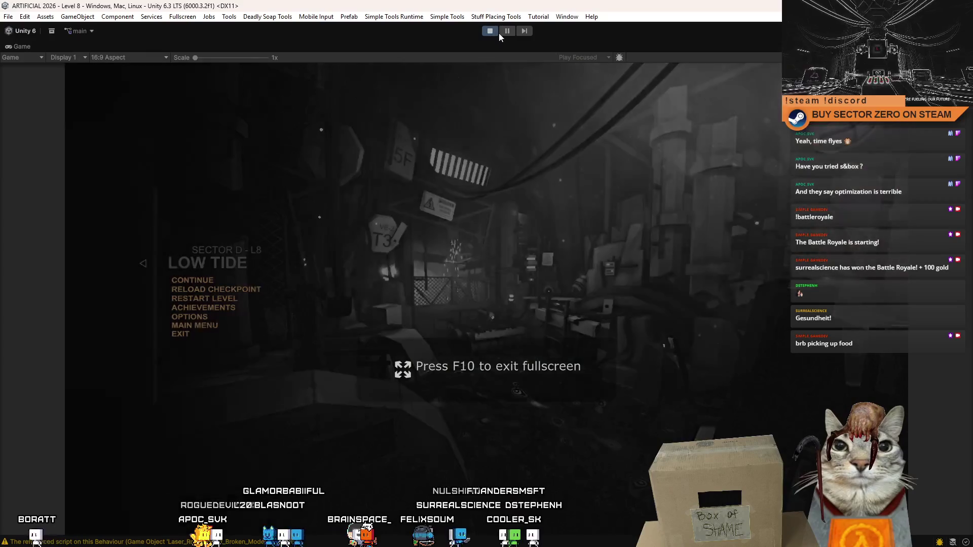
{"action": "left_click", "coordinate": [494, 31]}
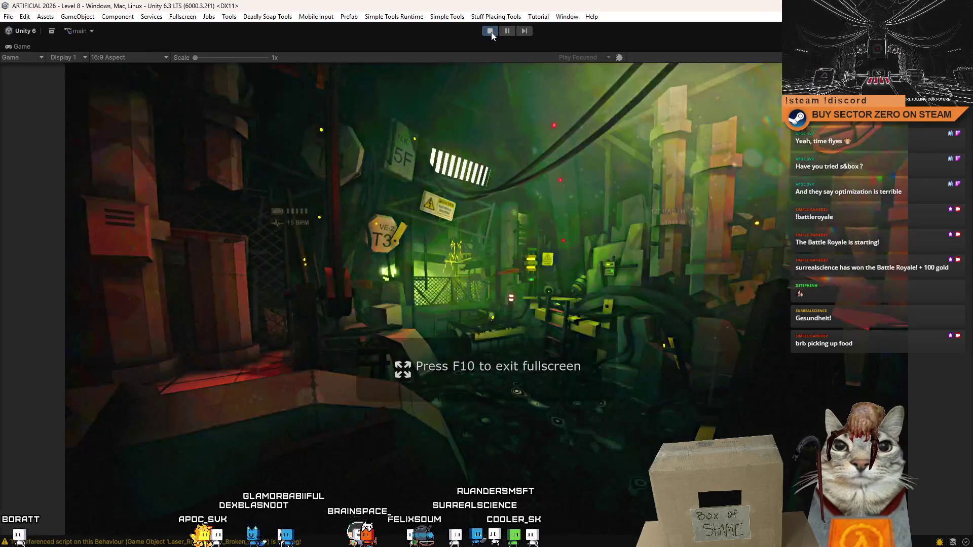
Step: Leave fullscreen, change the Project scene search's level number to 9, and select the Level 9 scene
{"action": "key", "text": "F10"}
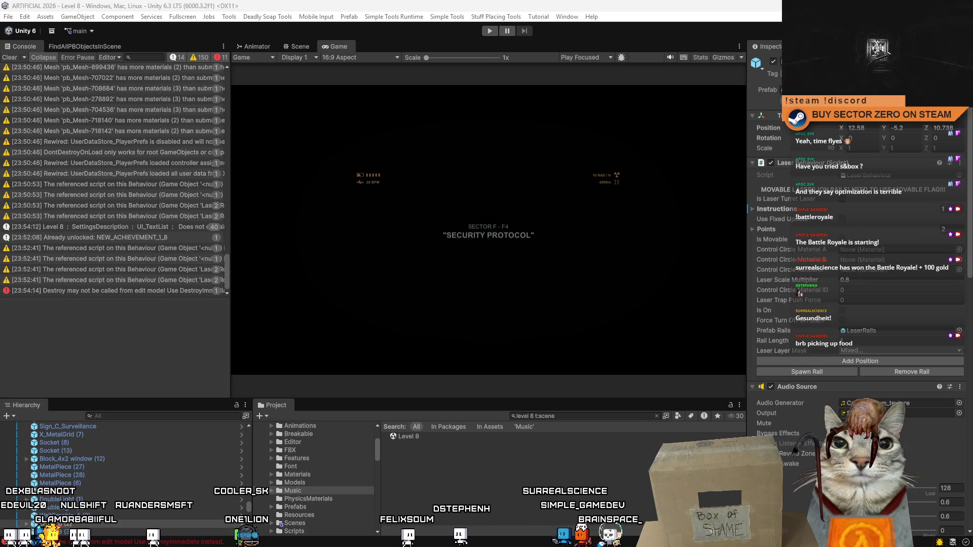
{"action": "left_click", "coordinate": [534, 416]}
{"action": "key", "text": "BackSpace"}
{"action": "type", "text": "9"}
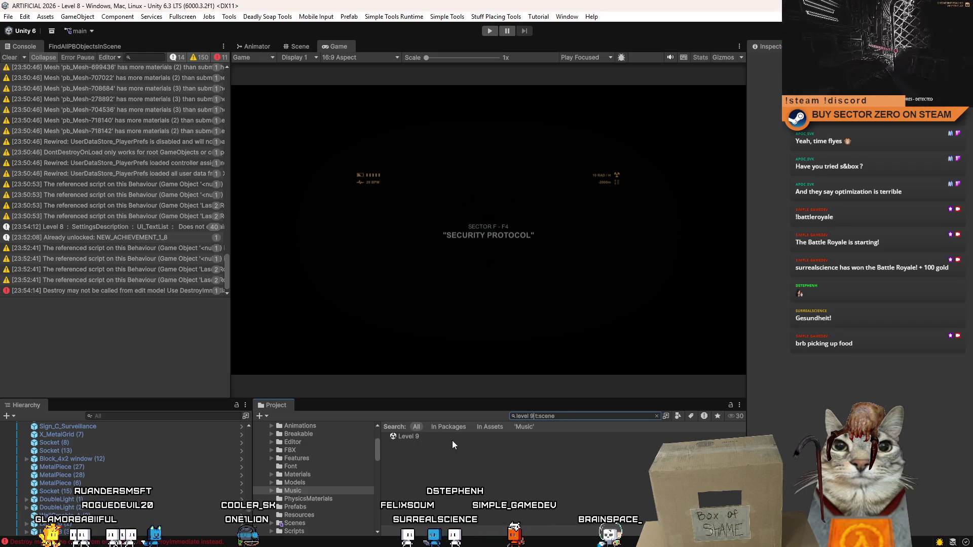
{"action": "left_click", "coordinate": [456, 439]}
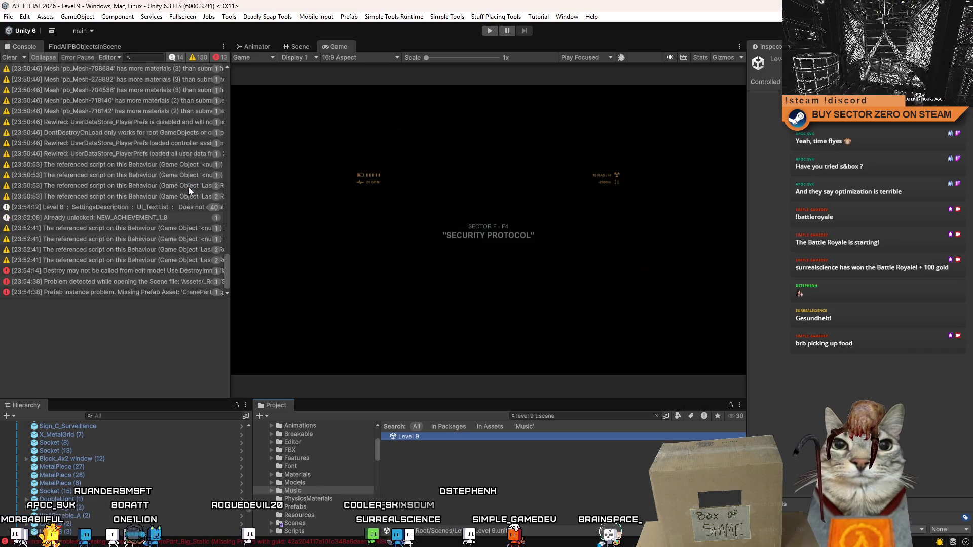
Step: Clear the Console and stop Play mode to restart into Level 9
{"action": "left_click", "coordinate": [10, 57]}
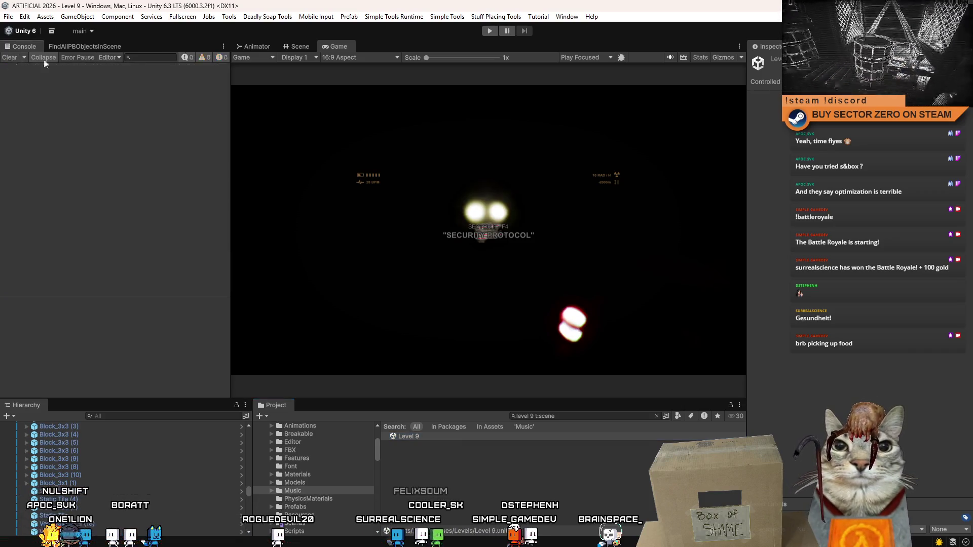
{"action": "left_click", "coordinate": [489, 31]}
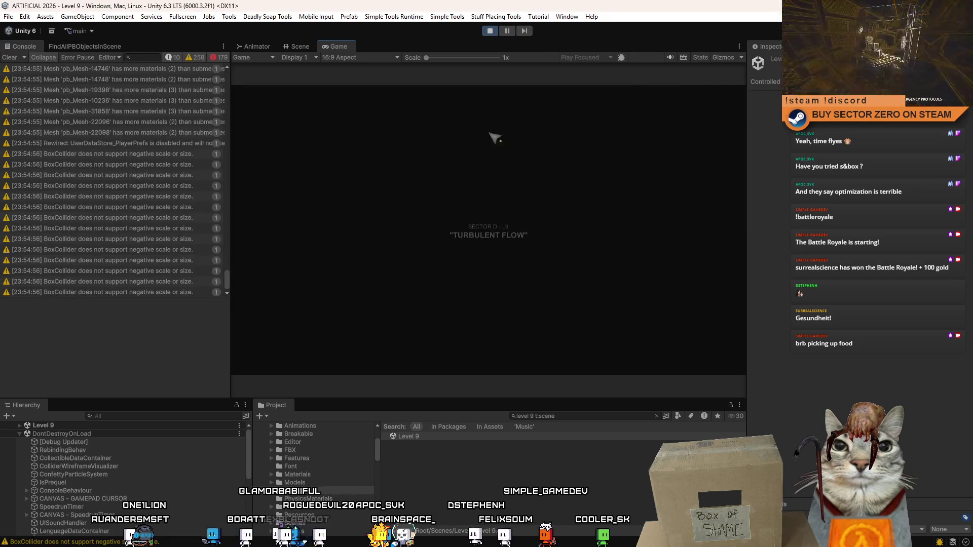
Step: Clear the Console, play Level 9's opening maximized, then pause and fly the Scene camera into the machinery
{"action": "left_click", "coordinate": [10, 57]}
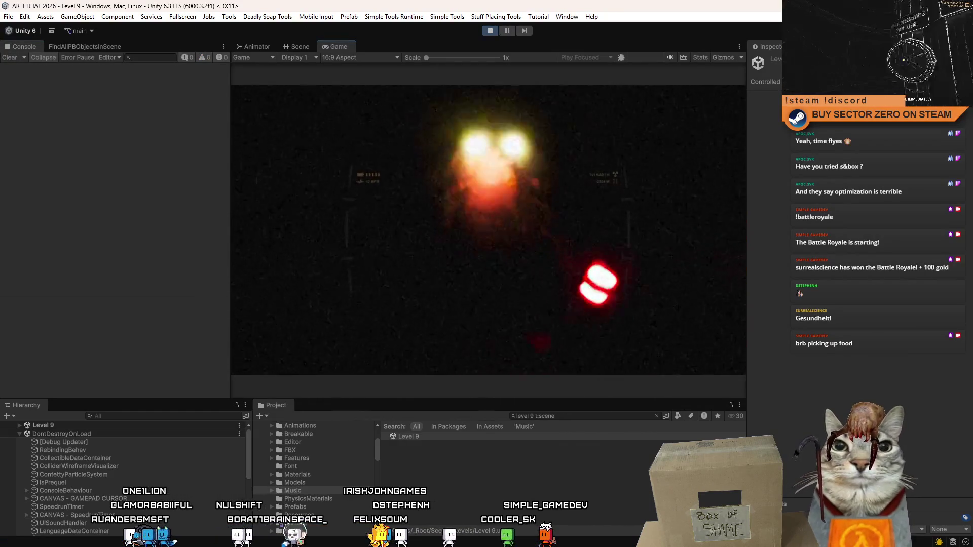
{"action": "key", "text": "Escape"}
{"action": "key", "text": "Escape"}
{"action": "double_click", "coordinate": [345, 47]}
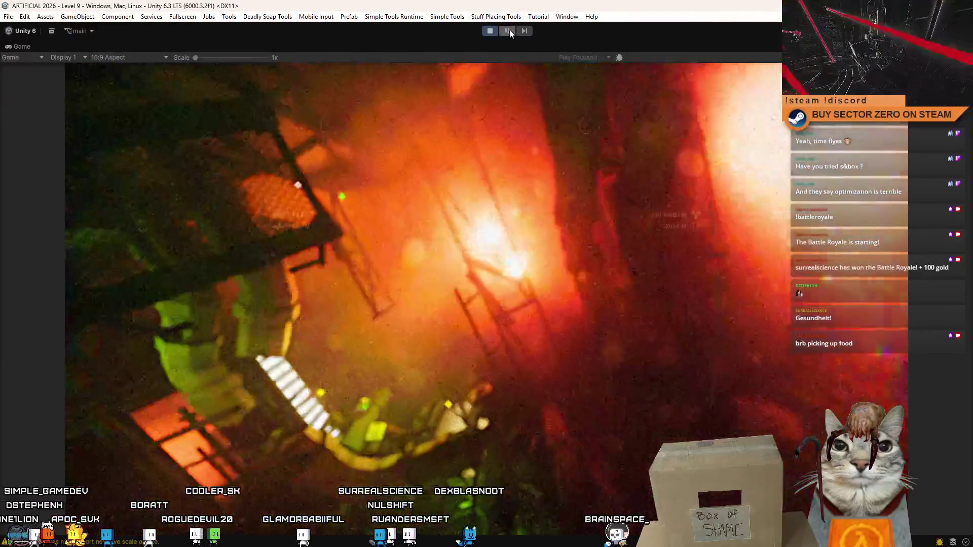
{"action": "left_click", "coordinate": [507, 31]}
{"action": "mouse_move", "coordinate": [527, 101]}
{"action": "left_mouse_down"}
{"action": "mouse_move", "coordinate": [523, 86]}
{"action": "mouse_move", "coordinate": [227, 158]}
{"action": "mouse_move", "coordinate": [246, 484]}
{"action": "mouse_move", "coordinate": [538, 221]}
{"action": "left_mouse_up"}
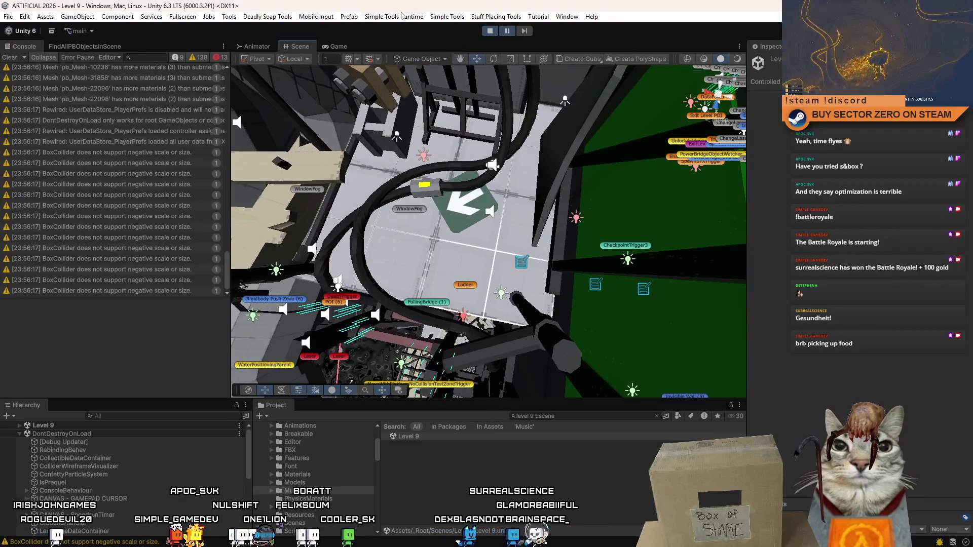
Step: Resume Level 9 in the maximized Game view, save the scene with Ctrl+S, and pause at the menu
{"action": "left_click", "coordinate": [334, 46]}
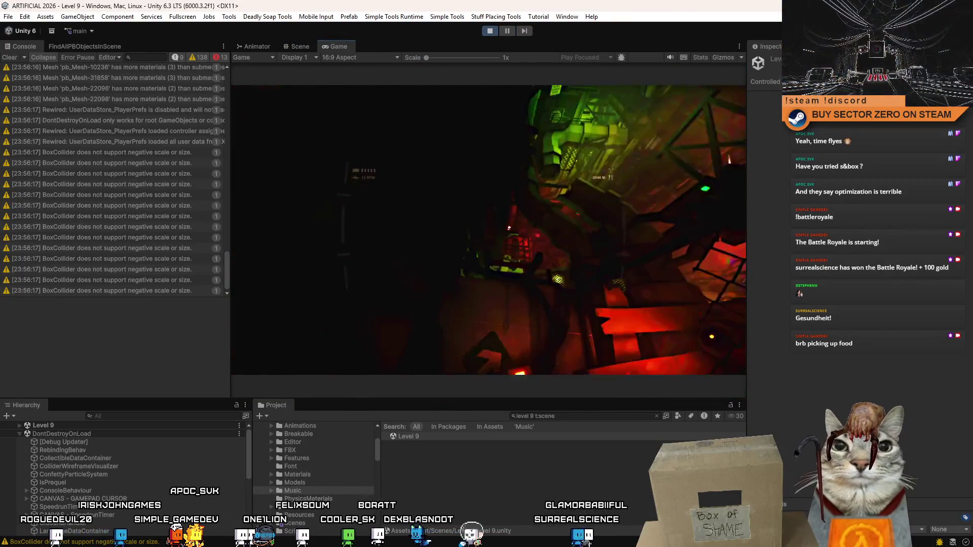
{"action": "key", "text": "Escape"}
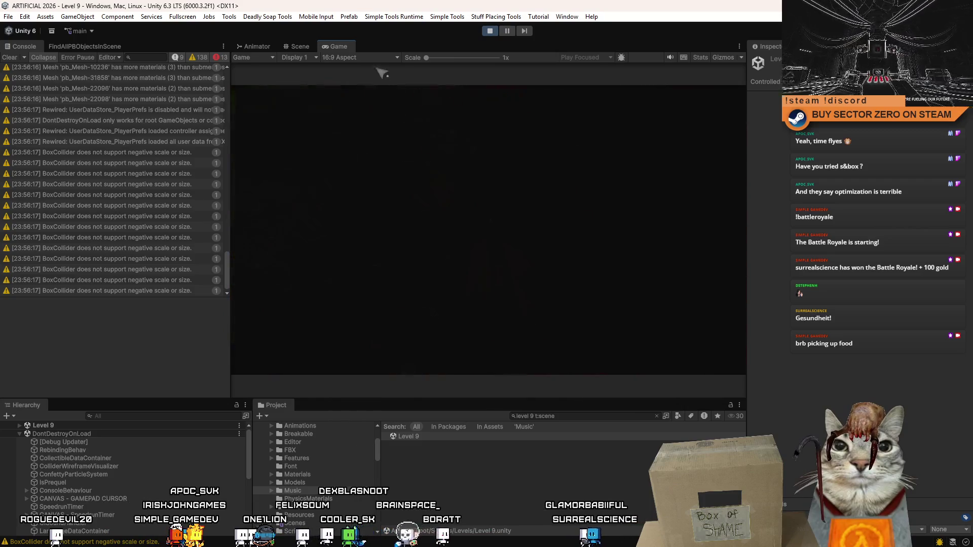
{"action": "double_click", "coordinate": [344, 47]}
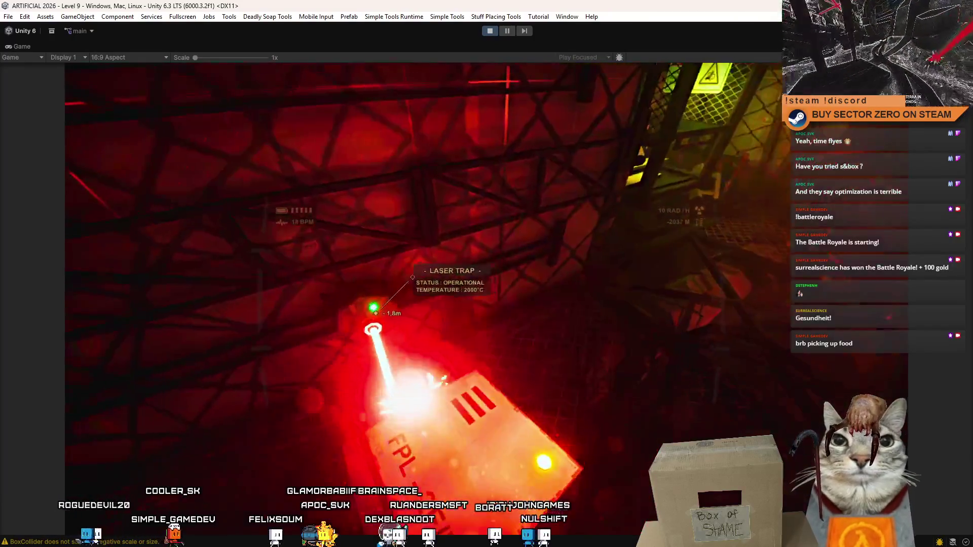
{"action": "key", "text": "ctrl+s"}
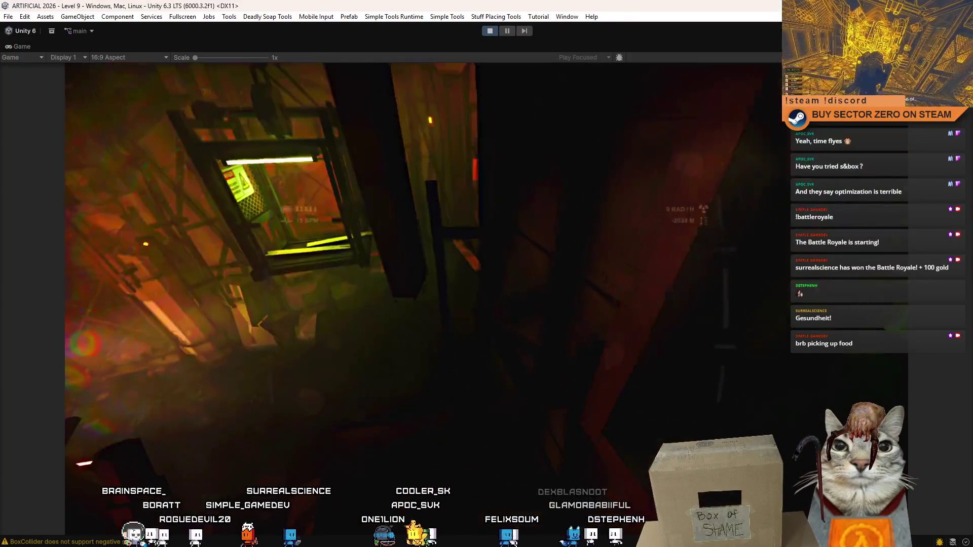
{"action": "key", "text": "Escape"}
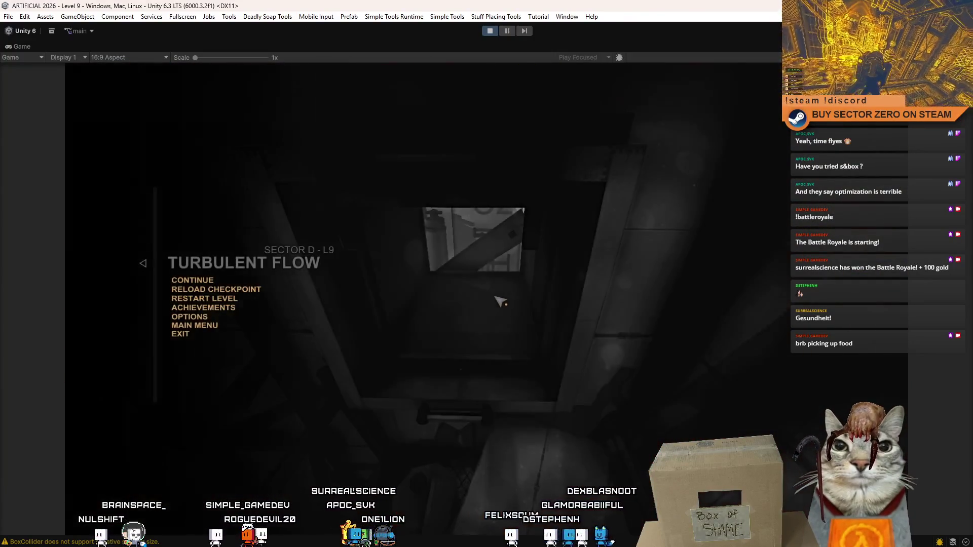
Step: Exit fullscreen, orbit the Scene camera toward the fence, then resume Level 9 in the maximized Game view
{"action": "key", "text": "Escape"}
{"action": "key", "text": "F10"}
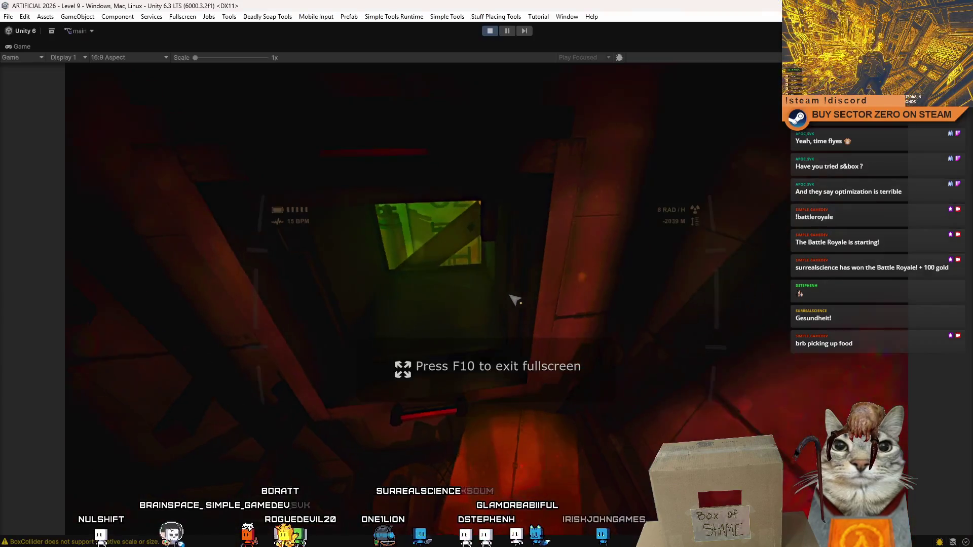
{"action": "key", "text": "Escape"}
{"action": "key", "text": "Escape"}
{"action": "key", "text": "F10"}
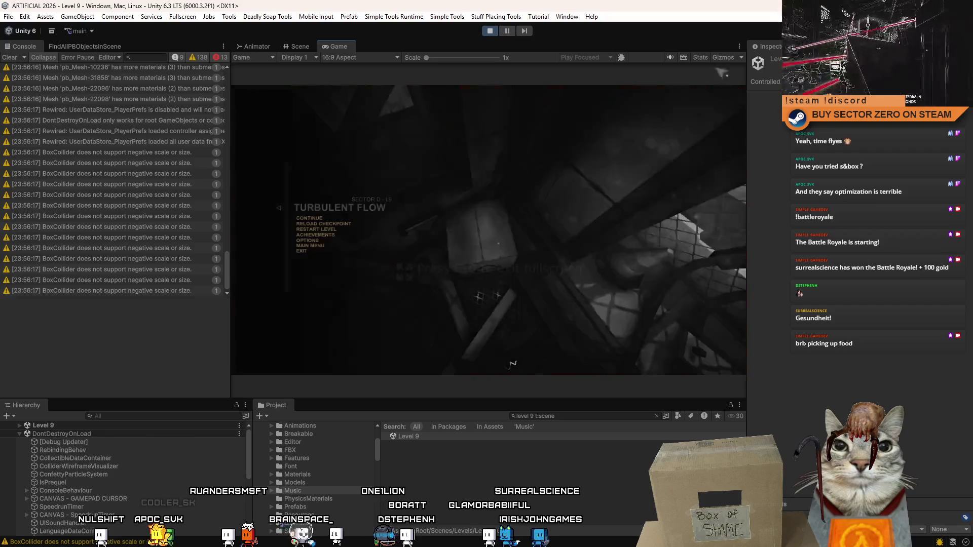
{"action": "left_click", "coordinate": [306, 45]}
{"action": "mouse_move", "coordinate": [542, 204]}
{"action": "left_mouse_down"}
{"action": "mouse_move", "coordinate": [341, 169]}
{"action": "mouse_move", "coordinate": [381, 125]}
{"action": "mouse_move", "coordinate": [494, 277]}
{"action": "left_mouse_up"}
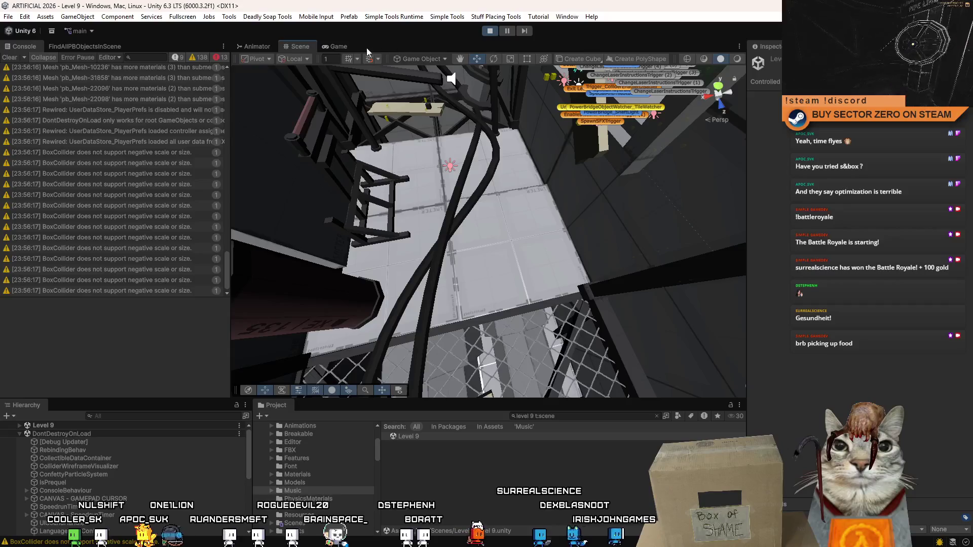
{"action": "left_click", "coordinate": [337, 46]}
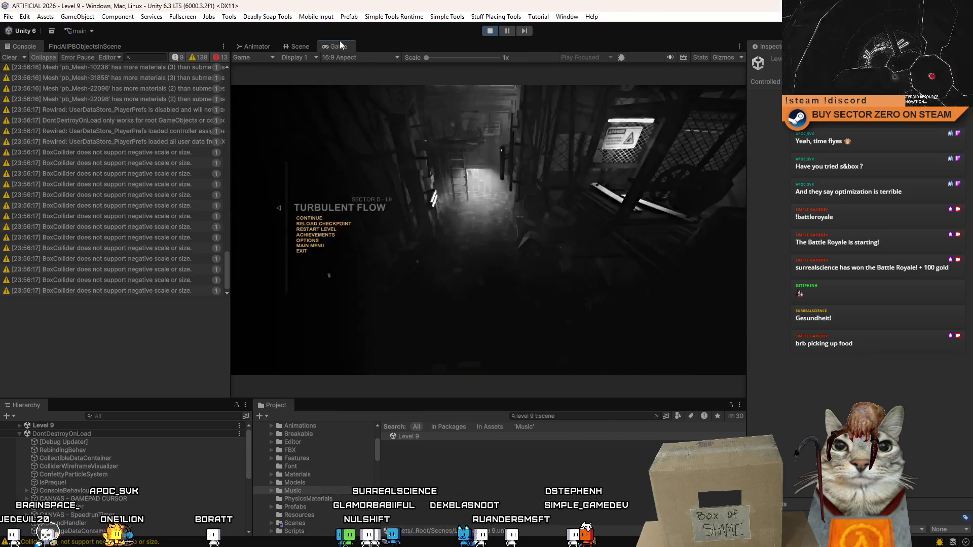
{"action": "double_click", "coordinate": [338, 46]}
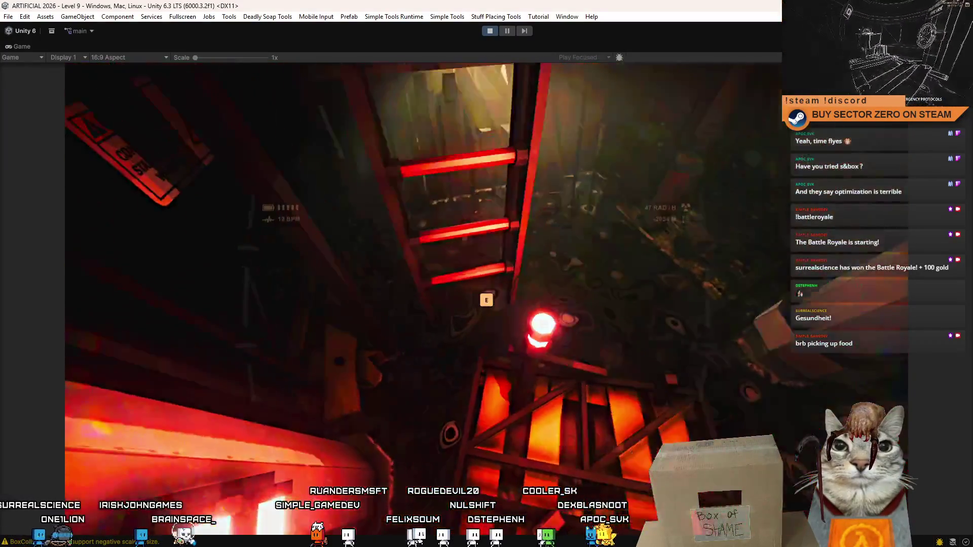
Step: Pause Level 9 at the foot of the red-lit ladder in the laser shaft
{"action": "key", "text": "Escape"}
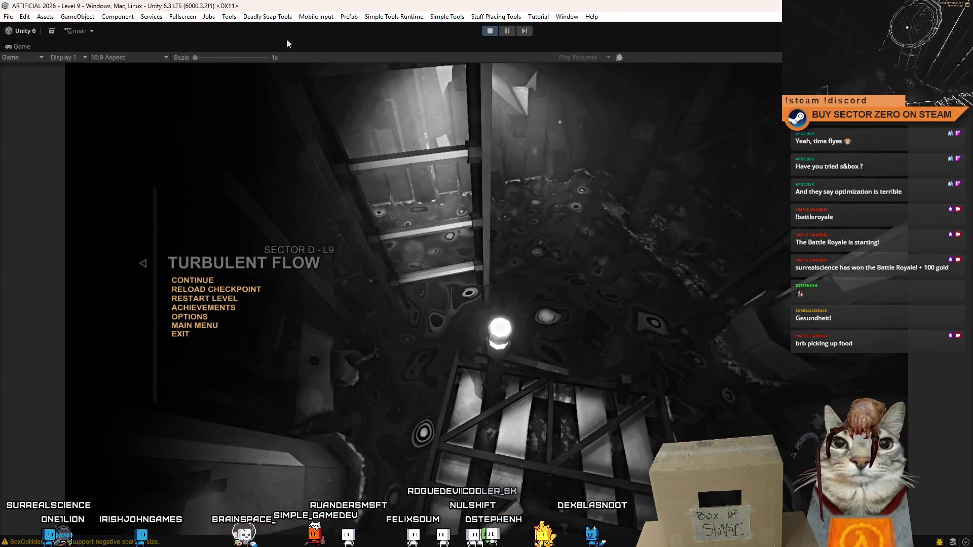
Step: Restore the editor layout and compare the tower section between Scene and Game views from a new angle
{"action": "double_click", "coordinate": [22, 49]}
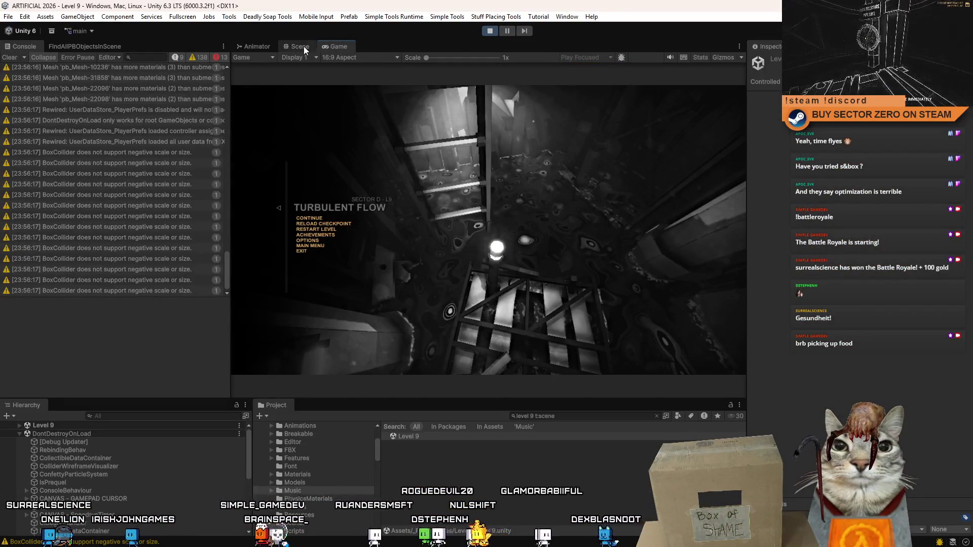
{"action": "left_click", "coordinate": [300, 46]}
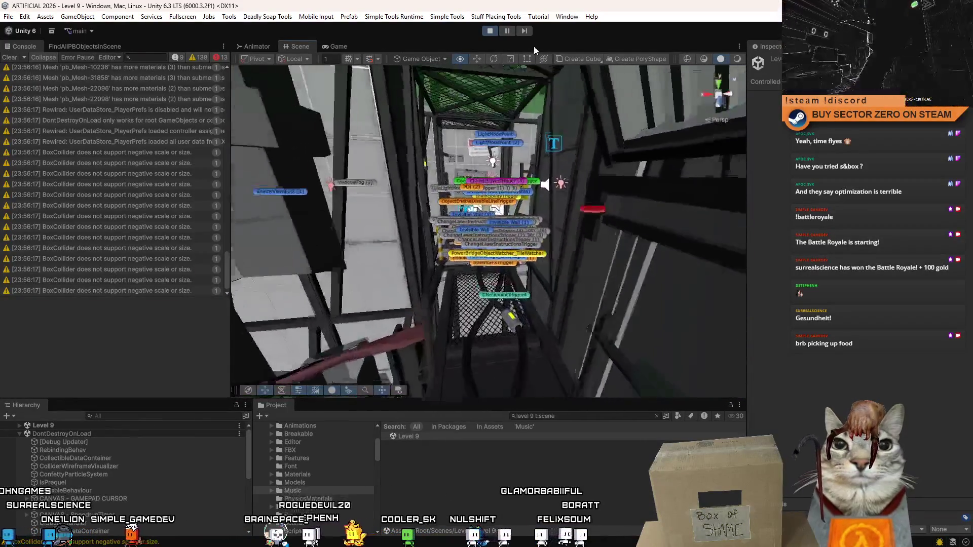
{"action": "left_click_drag", "start_coordinate": [534, 49], "coordinate": [495, 206]}
{"action": "left_click", "coordinate": [490, 32]}
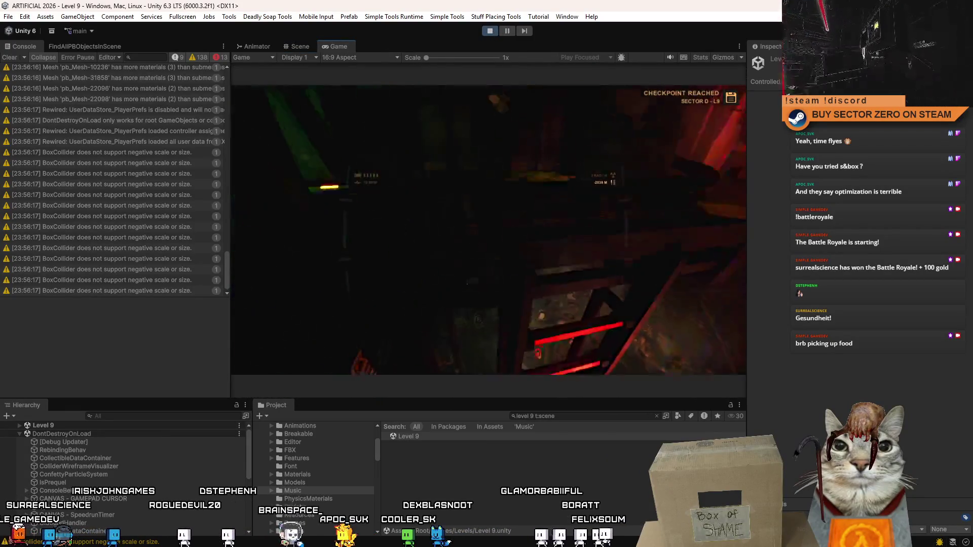
{"action": "key", "text": "Escape"}
{"action": "left_click", "coordinate": [296, 46]}
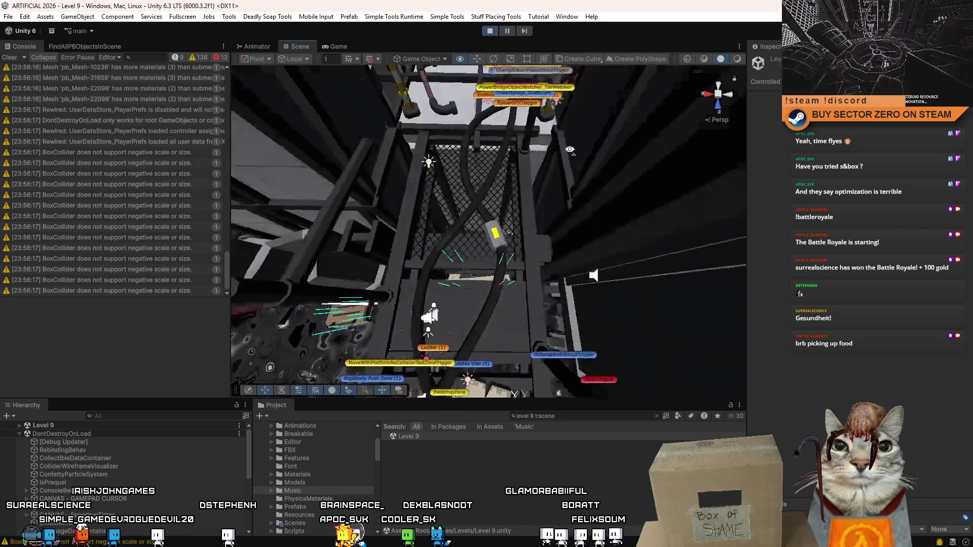
{"action": "left_click", "coordinate": [335, 46]}
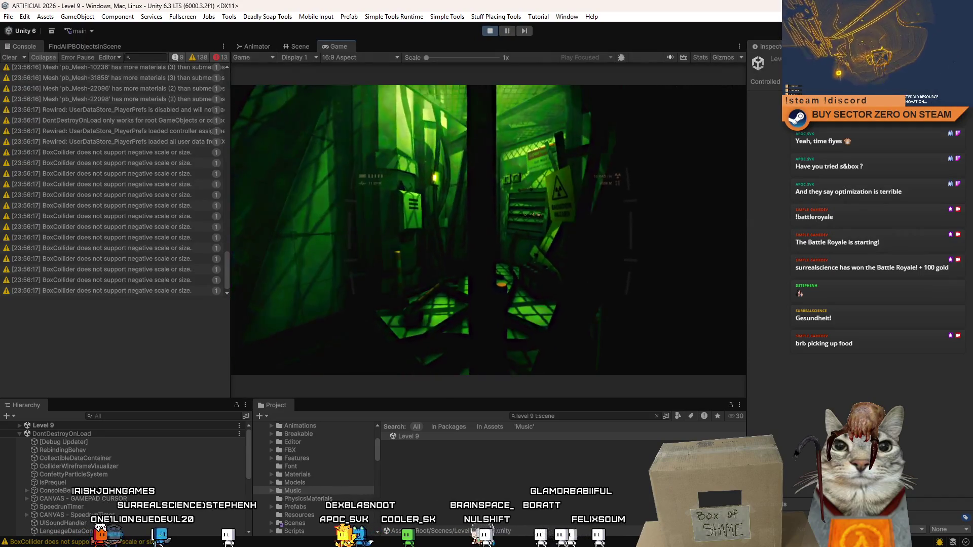
{"action": "left_click", "coordinate": [300, 48]}
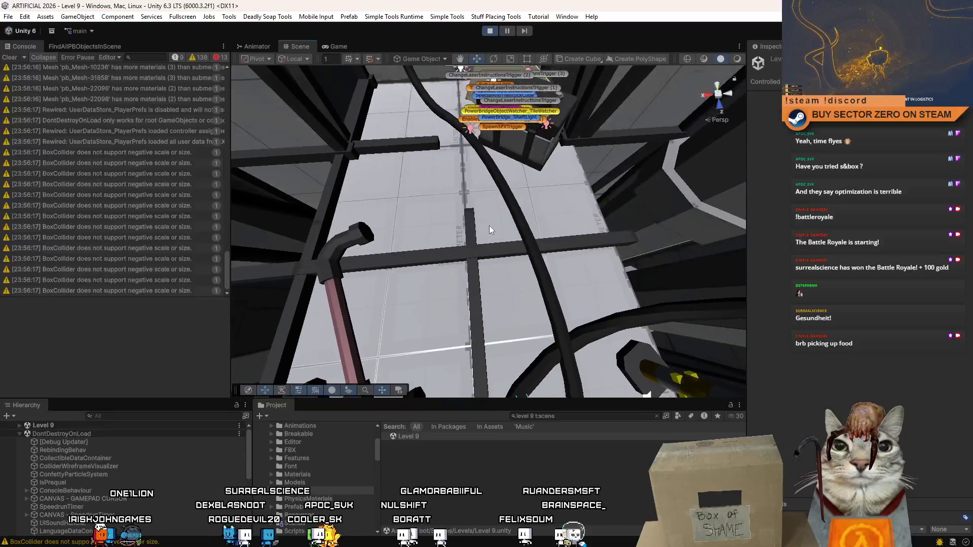
{"action": "left_click", "coordinate": [338, 46]}
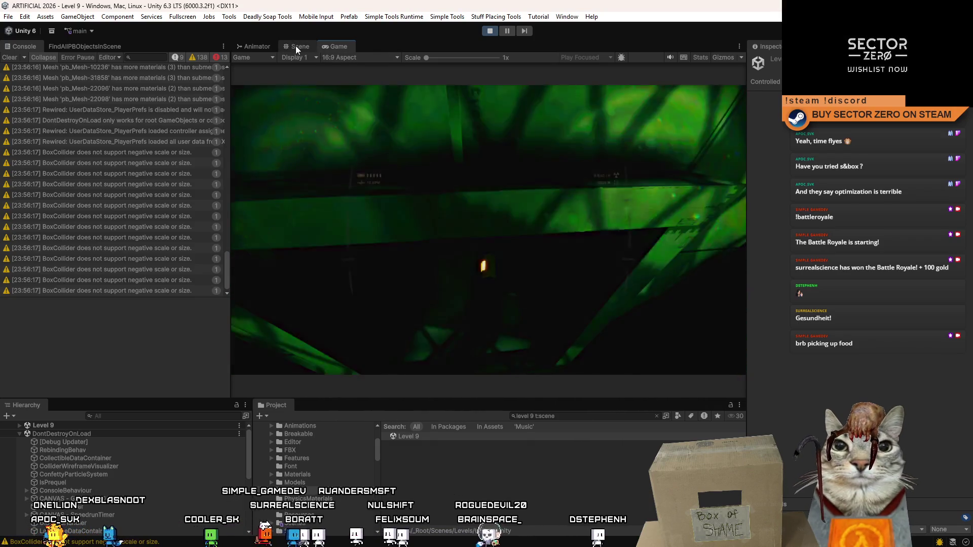
Step: Fly the Scene camera over the trigger labels and cable floor, then clear the Console and continue the game
{"action": "left_click", "coordinate": [296, 45]}
{"action": "mouse_move", "coordinate": [510, 201]}
{"action": "left_mouse_down"}
{"action": "mouse_move", "coordinate": [441, 147]}
{"action": "mouse_move", "coordinate": [212, 146]}
{"action": "mouse_move", "coordinate": [319, 168]}
{"action": "left_mouse_up"}
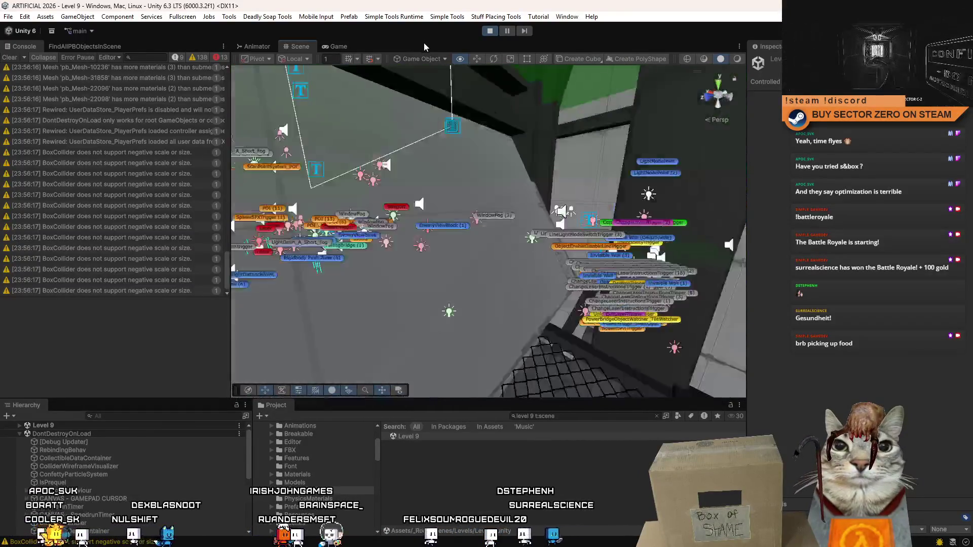
{"action": "mouse_move", "coordinate": [489, 33]}
{"action": "left_mouse_down"}
{"action": "mouse_move", "coordinate": [542, 50]}
{"action": "mouse_move", "coordinate": [542, 35]}
{"action": "mouse_move", "coordinate": [578, 40]}
{"action": "mouse_move", "coordinate": [656, 190]}
{"action": "mouse_move", "coordinate": [610, 35]}
{"action": "mouse_move", "coordinate": [511, 513]}
{"action": "mouse_move", "coordinate": [536, 35]}
{"action": "mouse_move", "coordinate": [537, 101]}
{"action": "mouse_move", "coordinate": [446, 147]}
{"action": "mouse_move", "coordinate": [301, 190]}
{"action": "mouse_move", "coordinate": [366, 82]}
{"action": "left_mouse_up"}
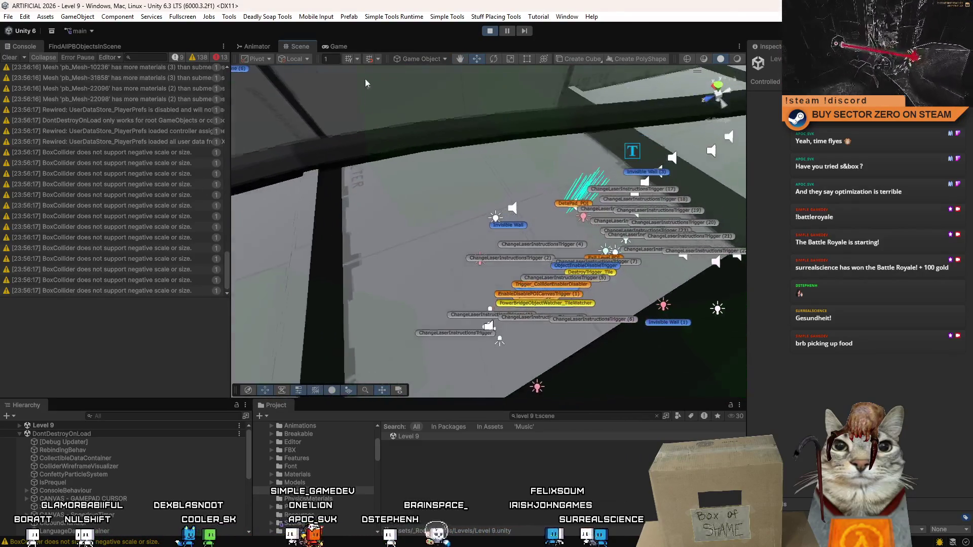
{"action": "left_click", "coordinate": [335, 47]}
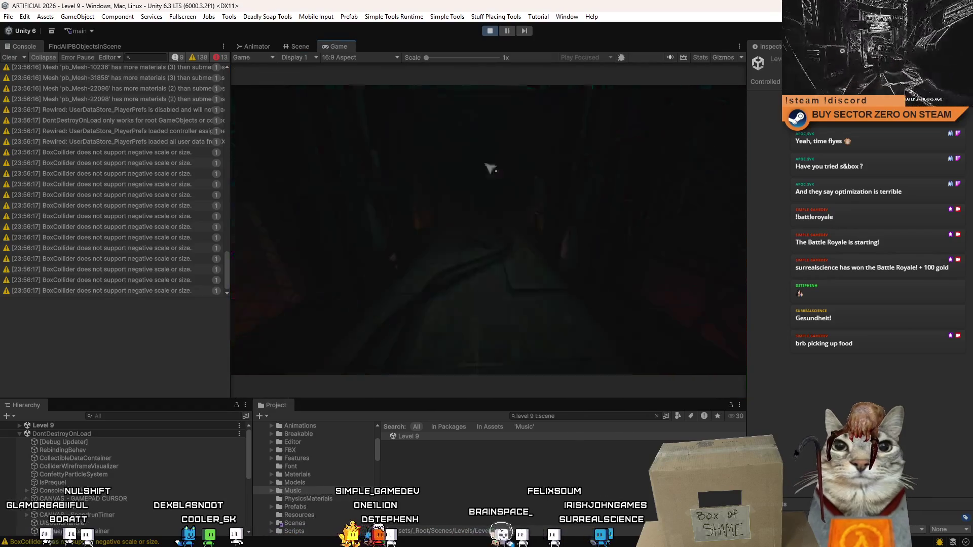
{"action": "left_click", "coordinate": [11, 58]}
{"action": "left_click", "coordinate": [499, 186]}
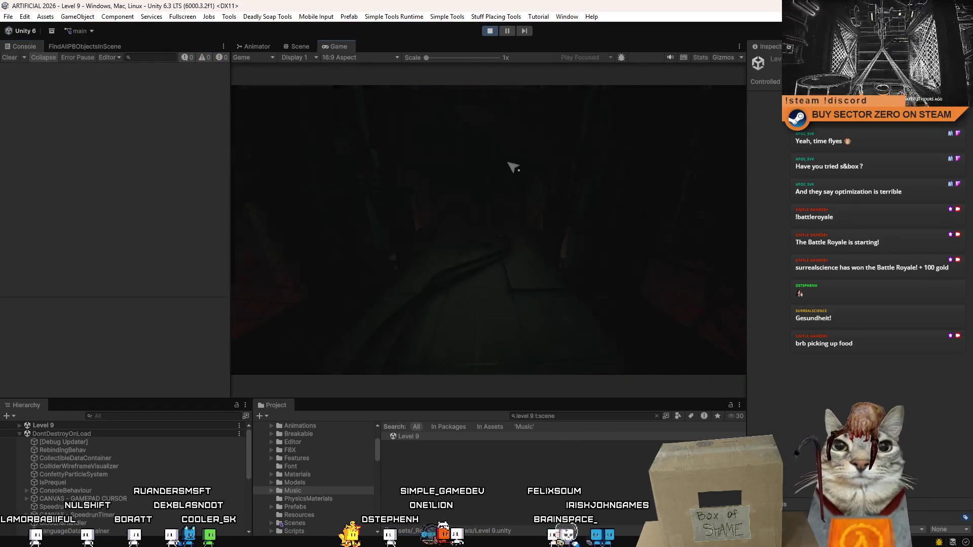